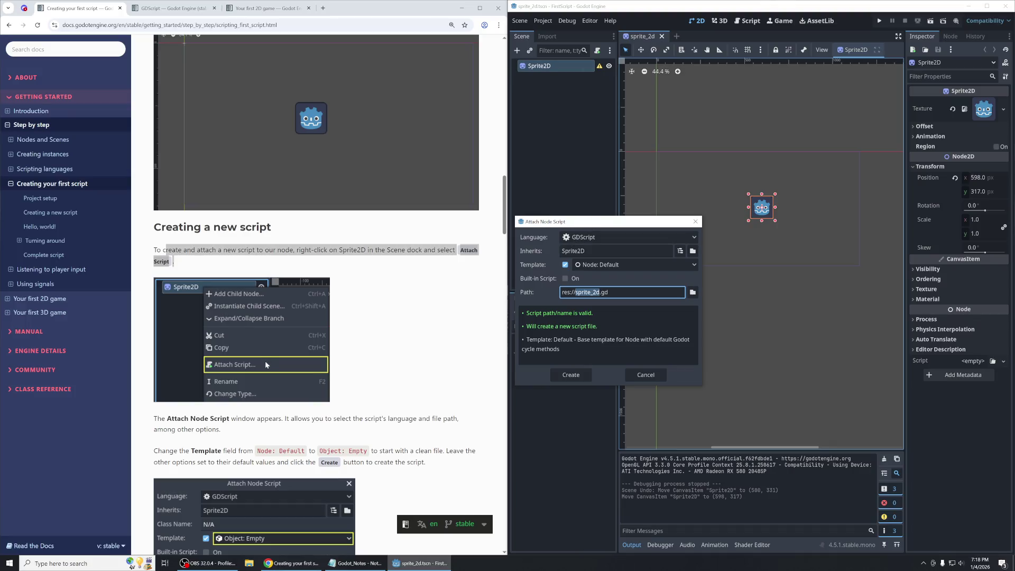
Read the tutorial's instructions for the Attach Node Script window.
drag(222, 430, 149, 420)
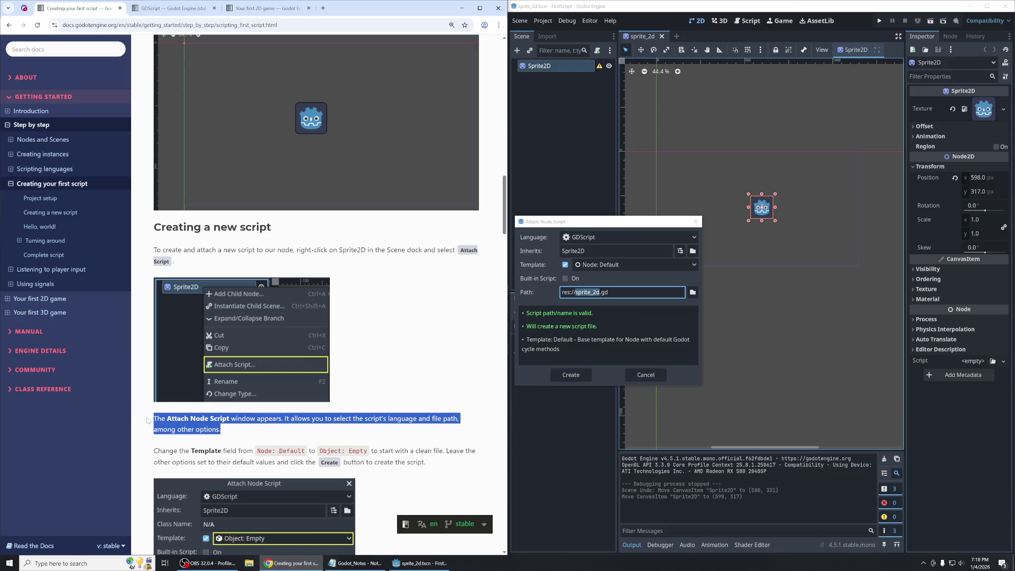
scroll(407, 363, down, 3)
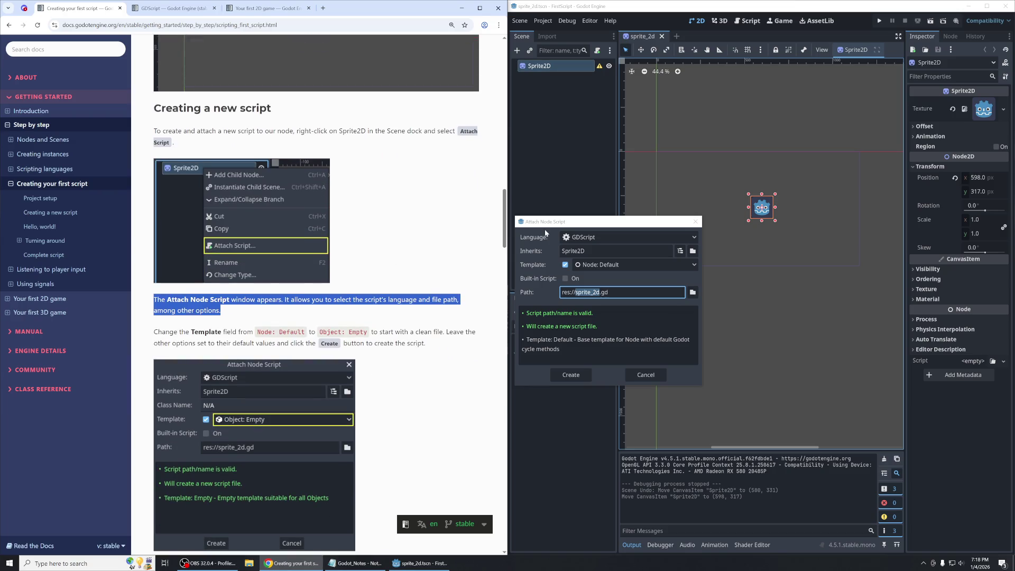
scroll(461, 251, down, 1)
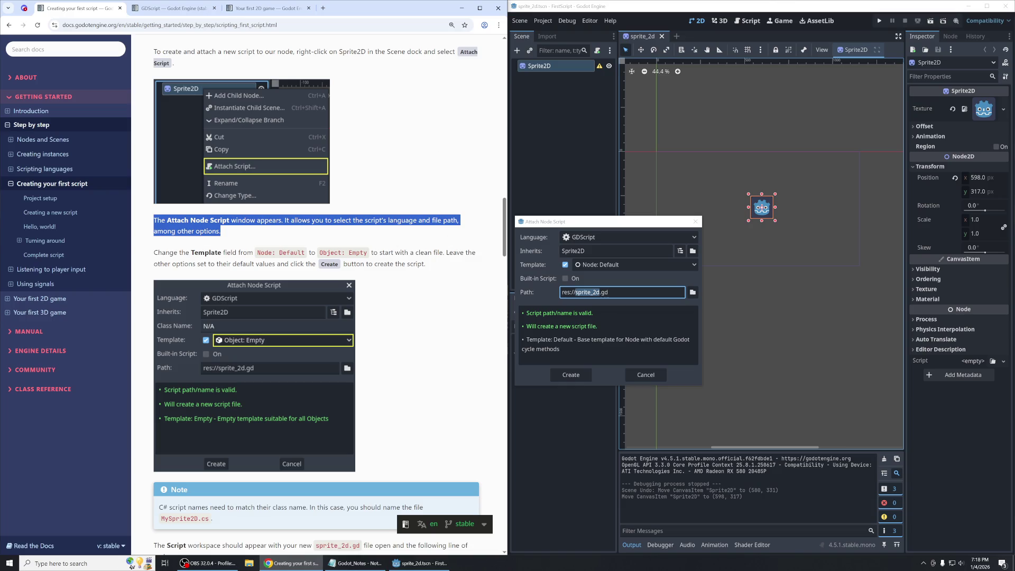
scroll(197, 235, down, 1)
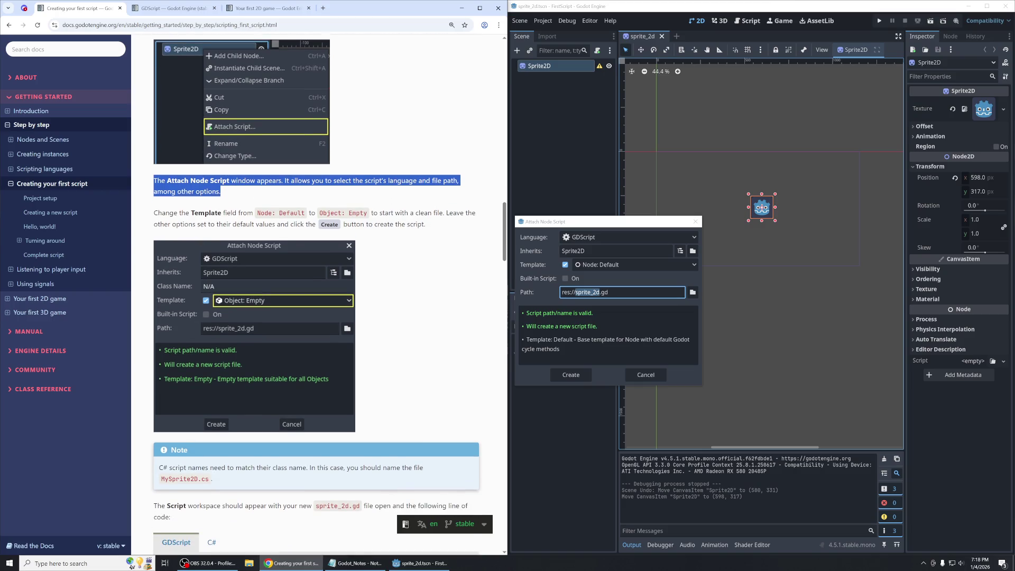
Create sprite_2d.gd in GDScript with the Object: Empty template.
click(608, 236)
click(608, 236)
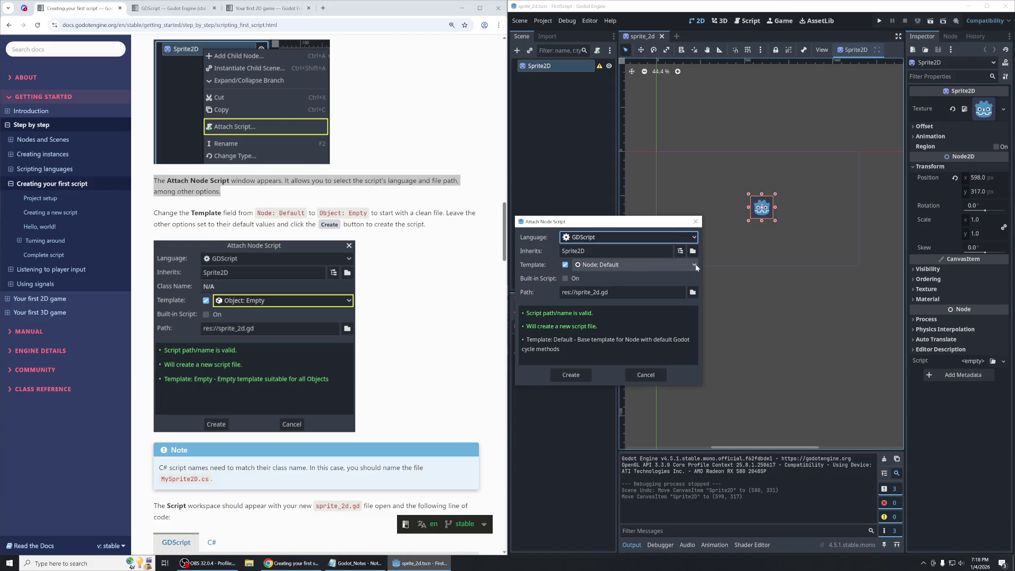
click(695, 266)
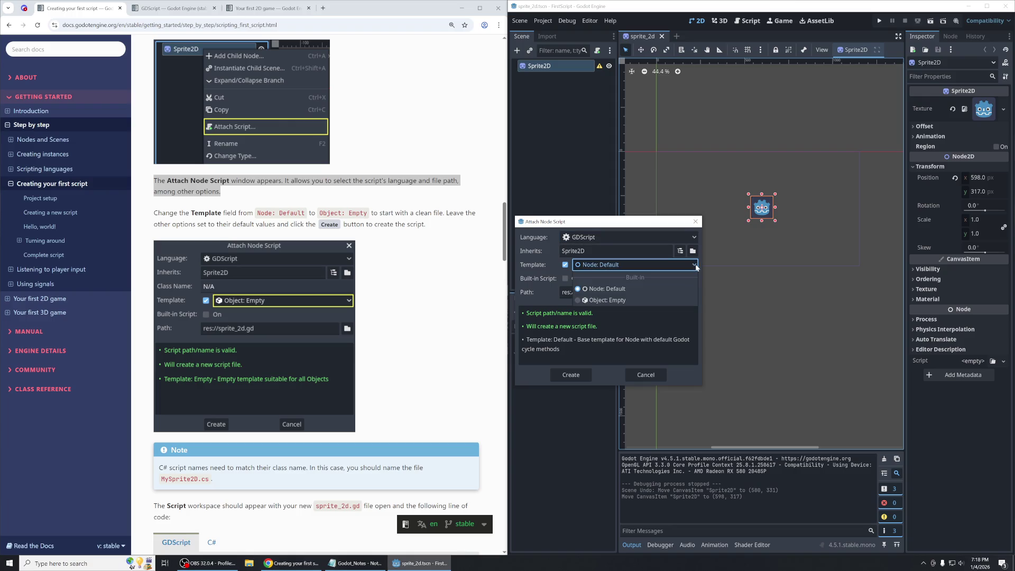
click(618, 301)
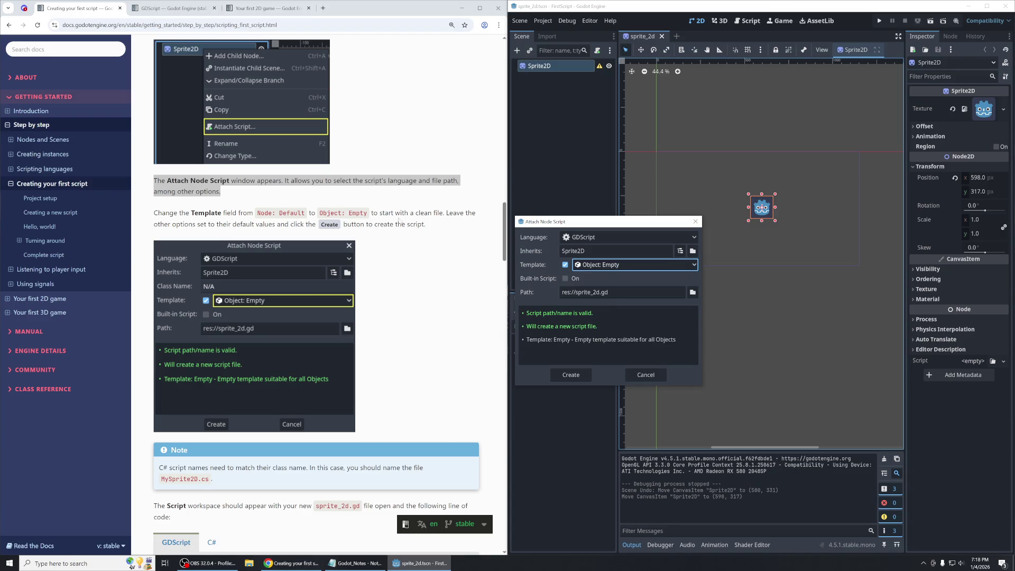
drag(425, 224, 465, 208)
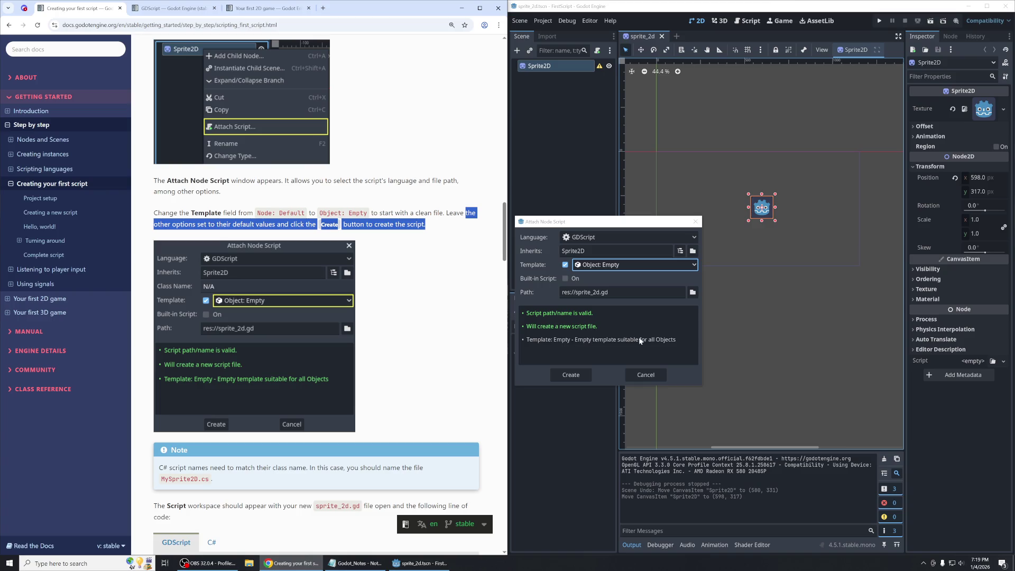
click(564, 376)
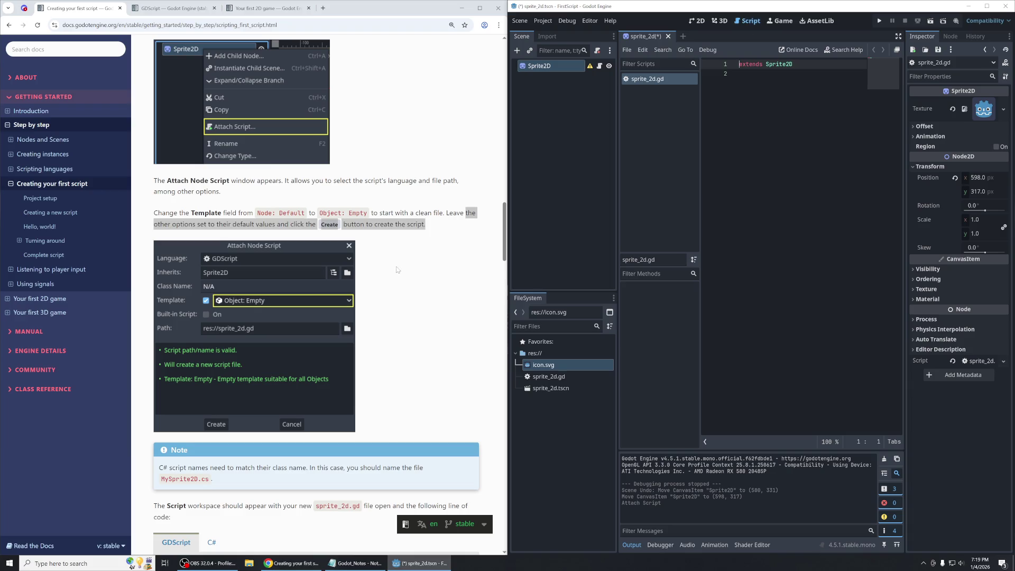
scroll(371, 276, down, 2)
drag(212, 360, 140, 342)
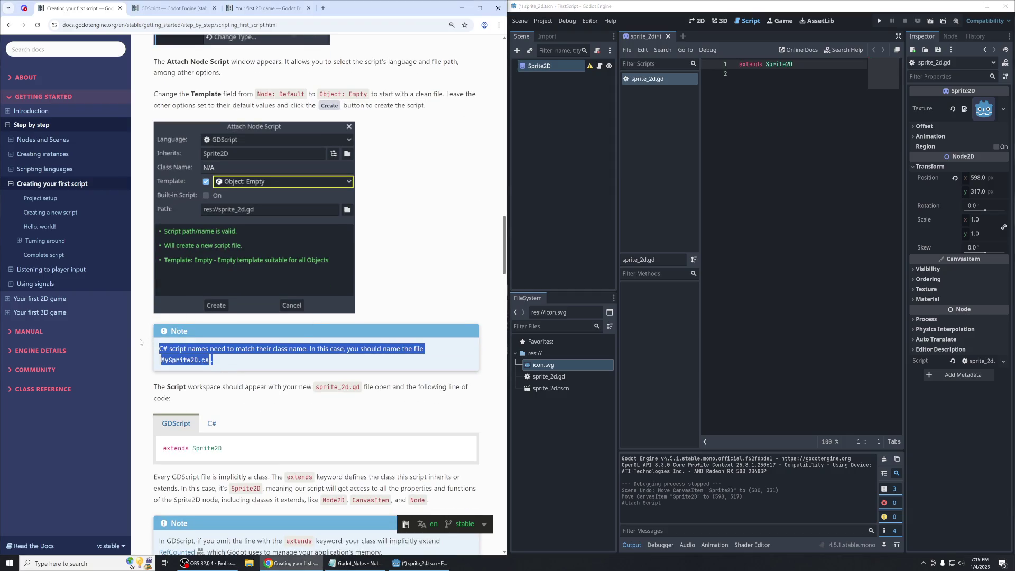
click(309, 357)
scroll(276, 273, down, 3)
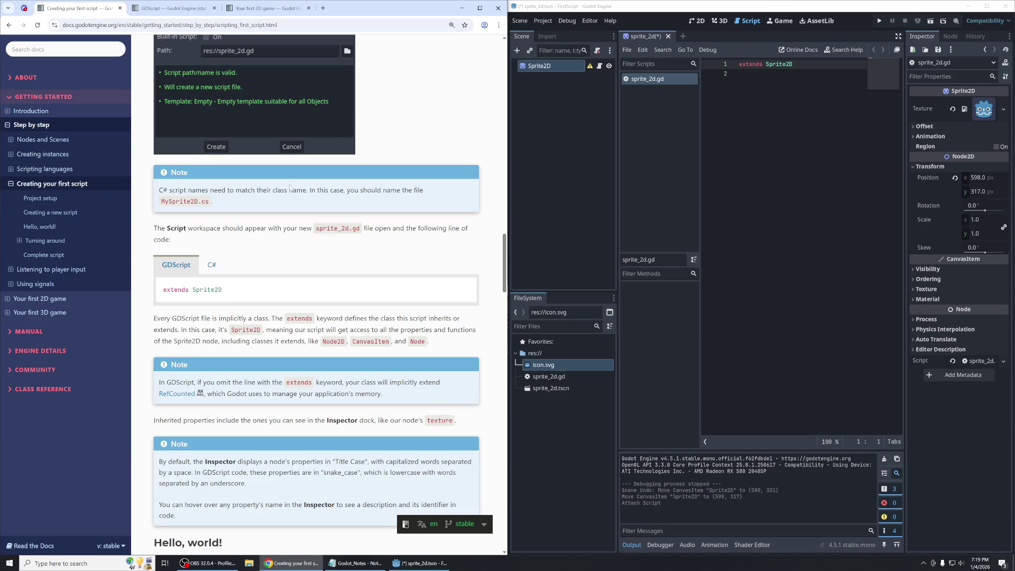
triple_click(205, 228)
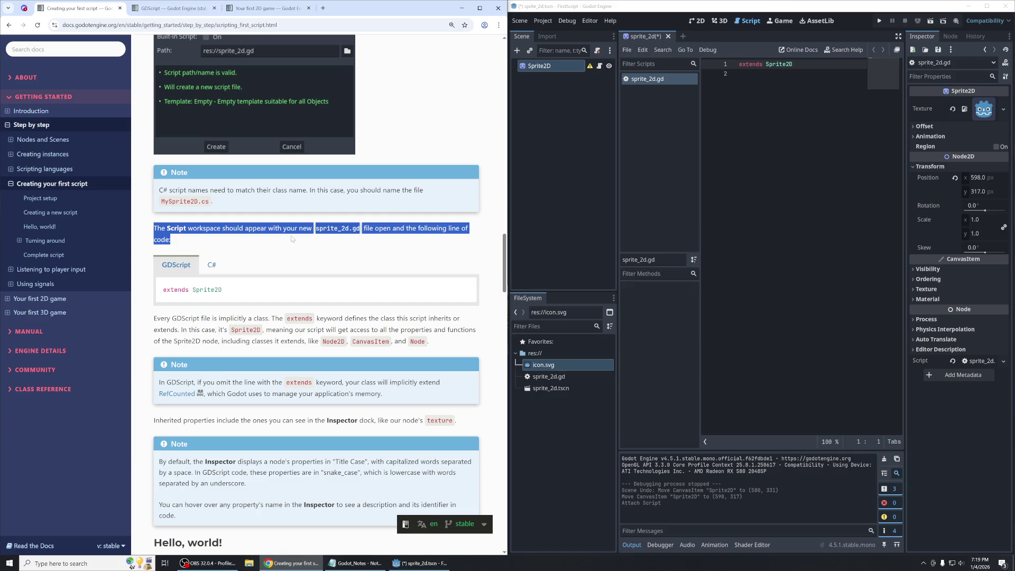
click(328, 247)
drag(320, 229, 363, 230)
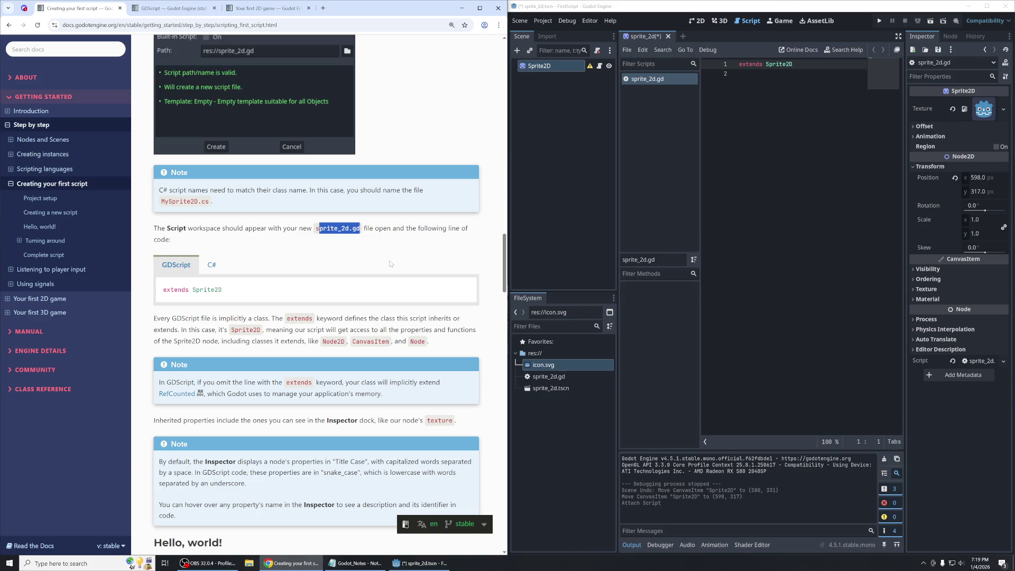
scroll(391, 264, down, 2)
drag(154, 239, 430, 261)
click(430, 262)
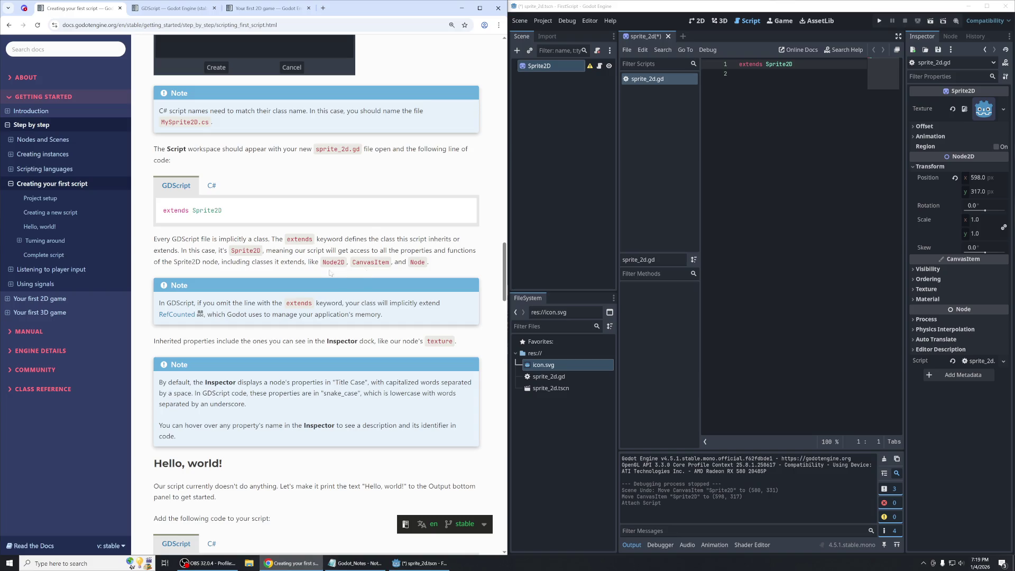
mouse_move(268, 239)
mouse_down()
mouse_move(153, 239)
mouse_move(207, 239)
mouse_up()
click(208, 239)
drag(275, 239, 291, 239)
click(338, 239)
click(766, 74)
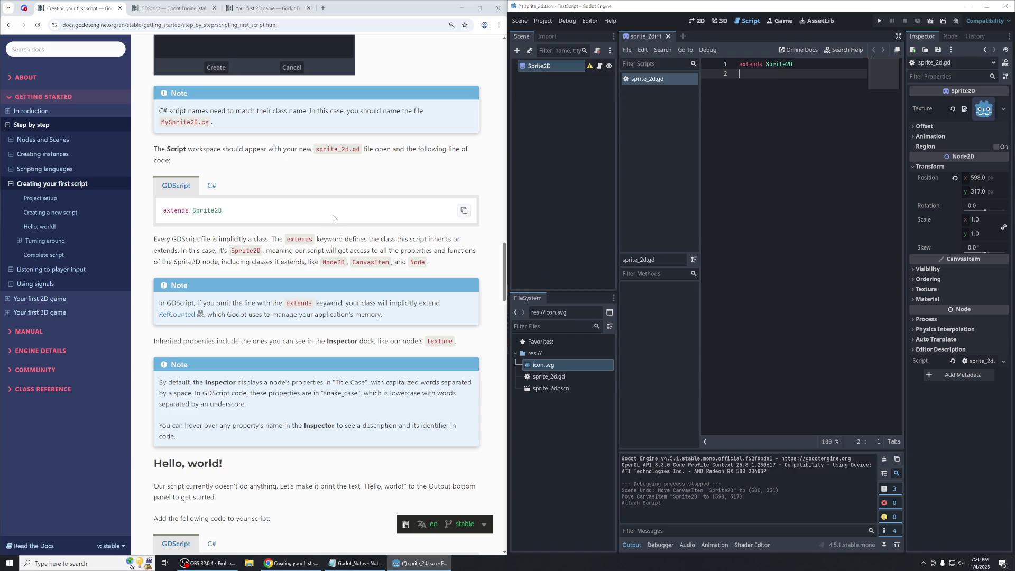
Review the notes on extends and inherited properties, then open RefCounted in a new tab.
scroll(332, 217, down, 1)
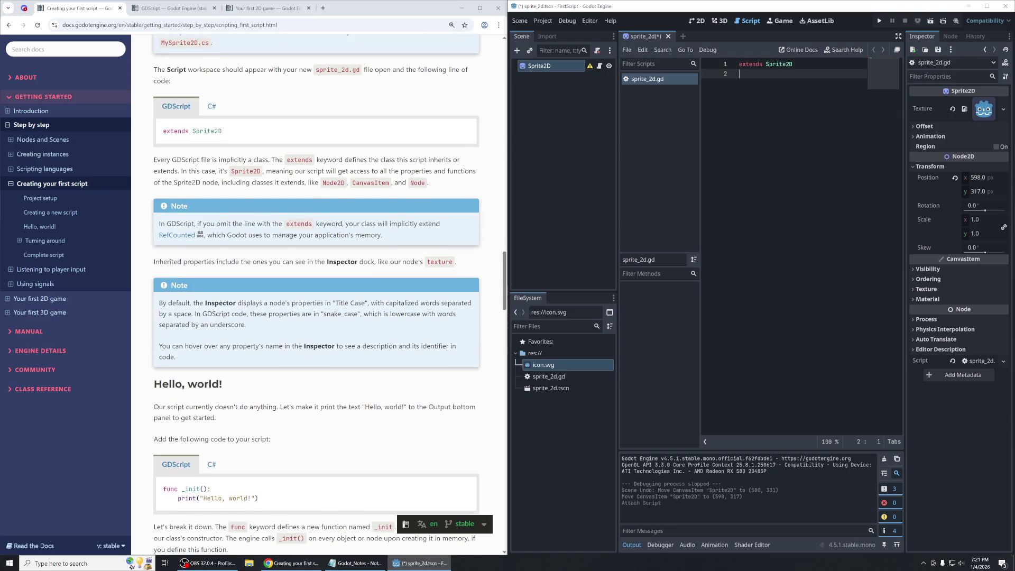
click(290, 160)
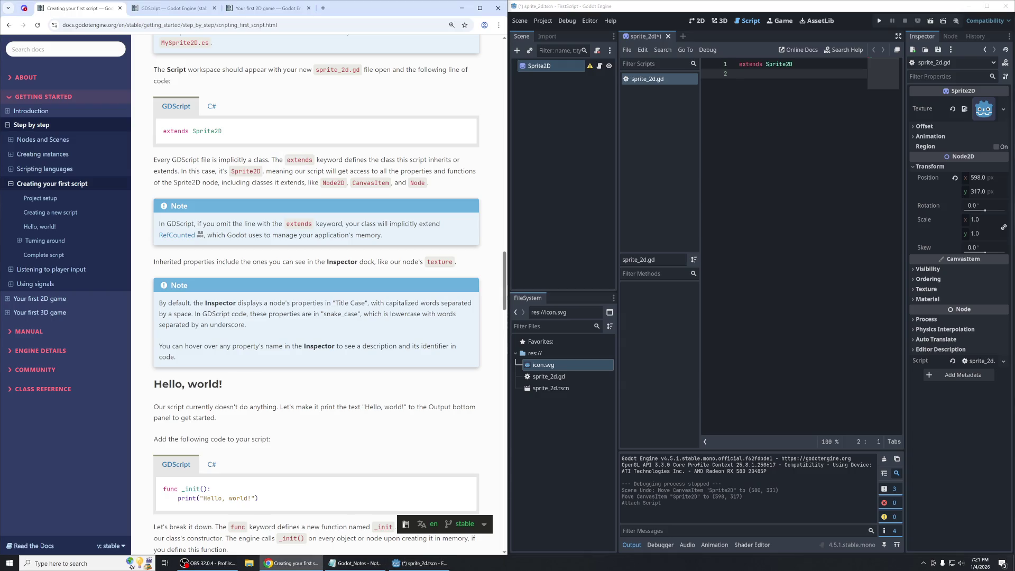
mouse_move(183, 171)
mouse_down()
mouse_move(476, 172)
mouse_move(490, 183)
mouse_up()
click(225, 197)
drag(221, 182, 302, 183)
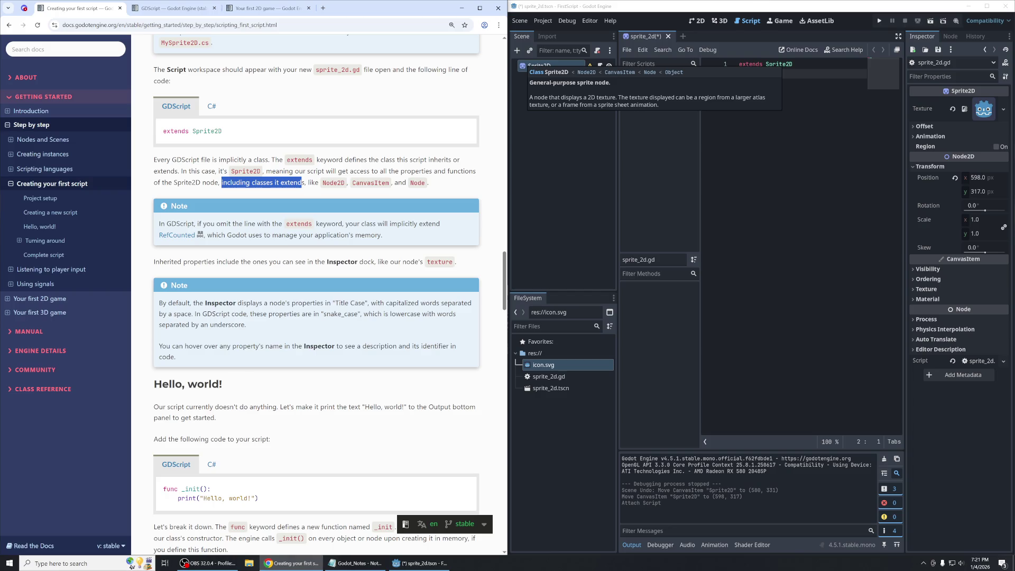
click(286, 224)
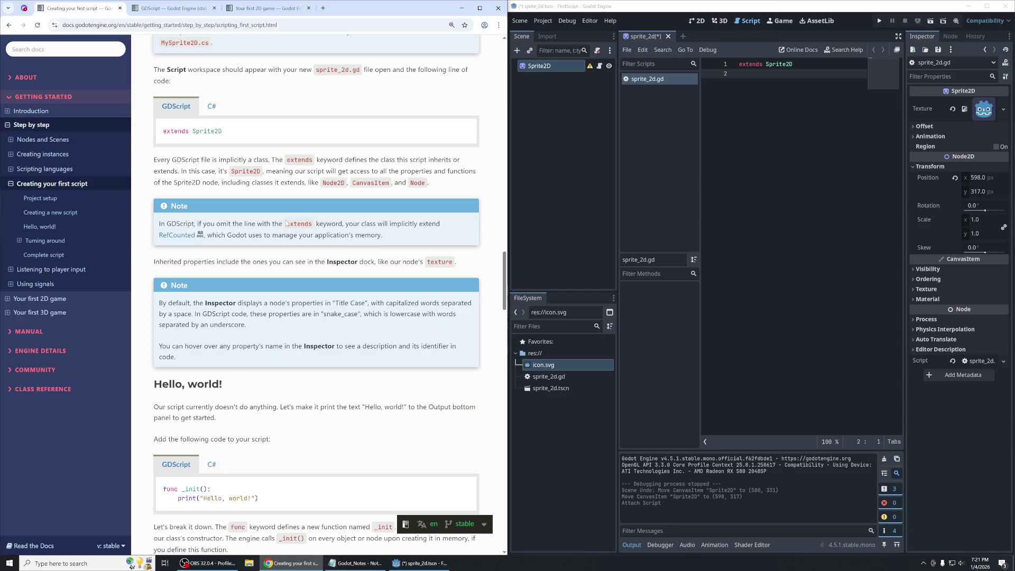
drag(382, 236, 154, 227)
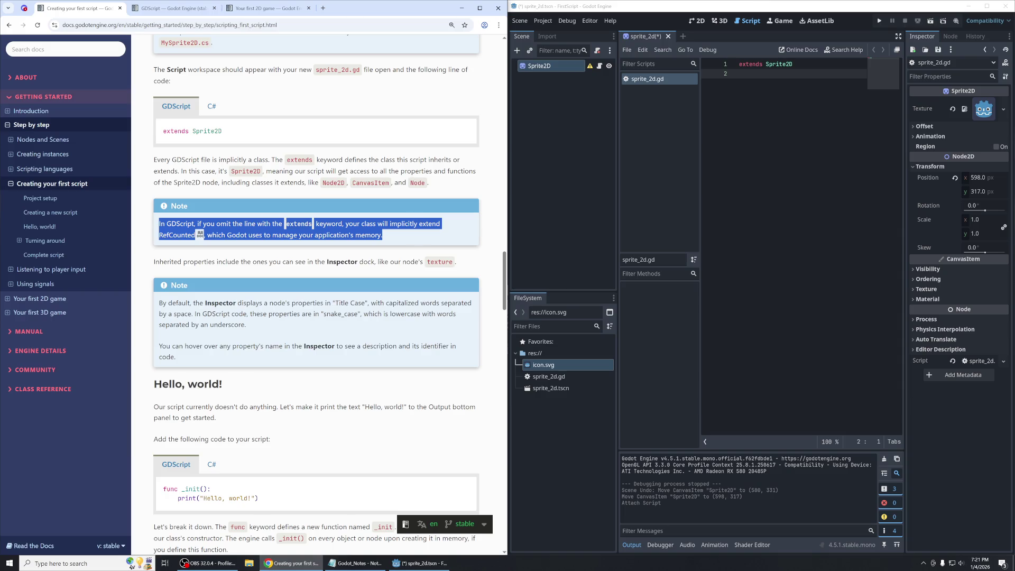
click(416, 244)
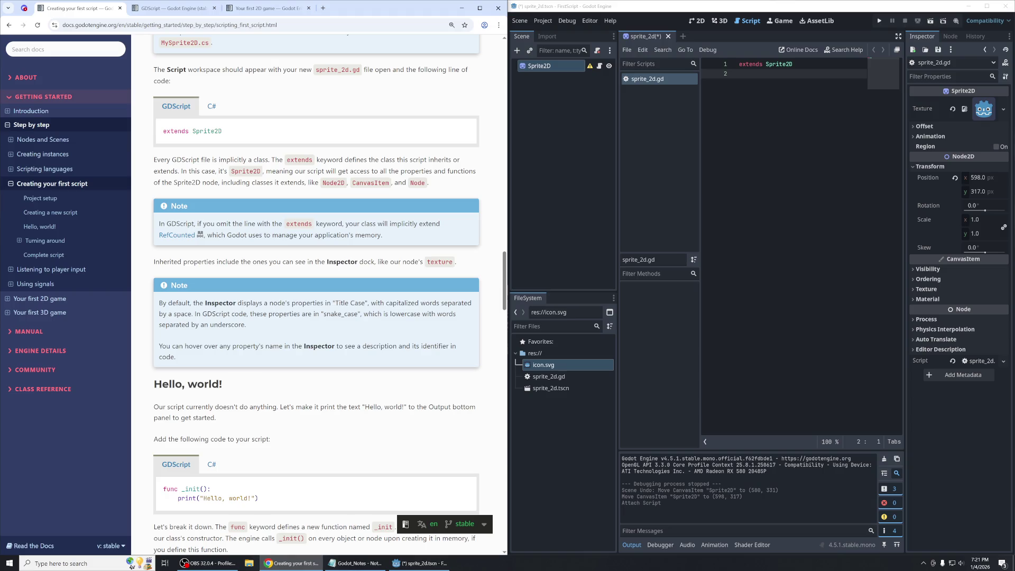
right_click(185, 235)
click(209, 241)
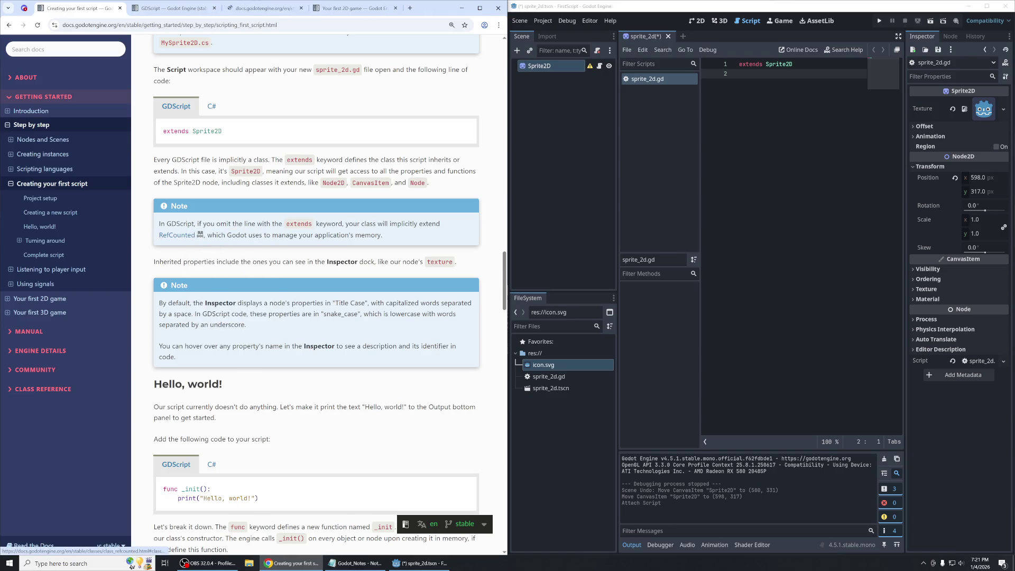
Read RefCounted's note on unfreed cyclic references, then close it and return to the tutorial.
click(272, 9)
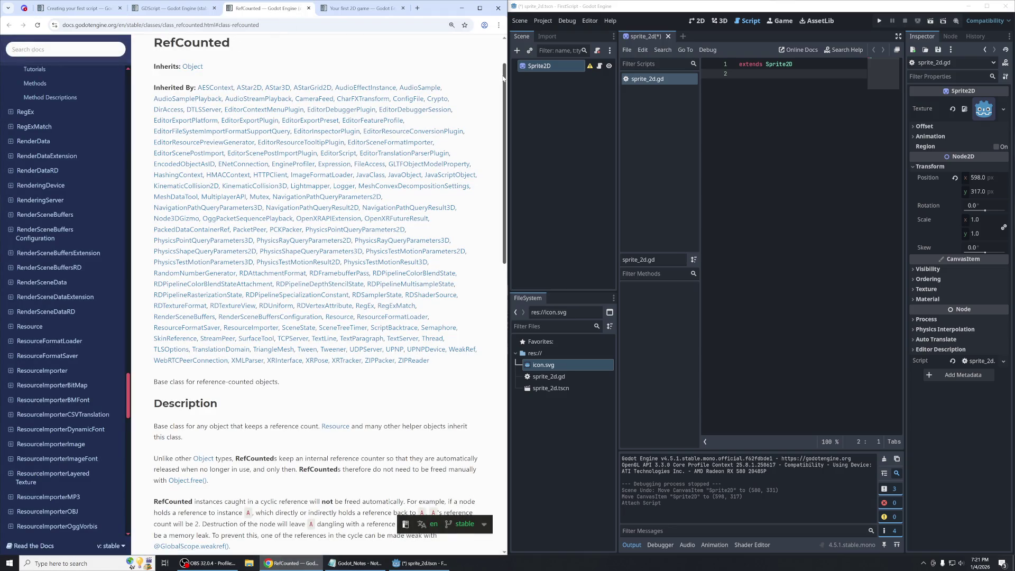
scroll(506, 81, down, 1)
drag(283, 368, 153, 369)
scroll(186, 271, down, 3)
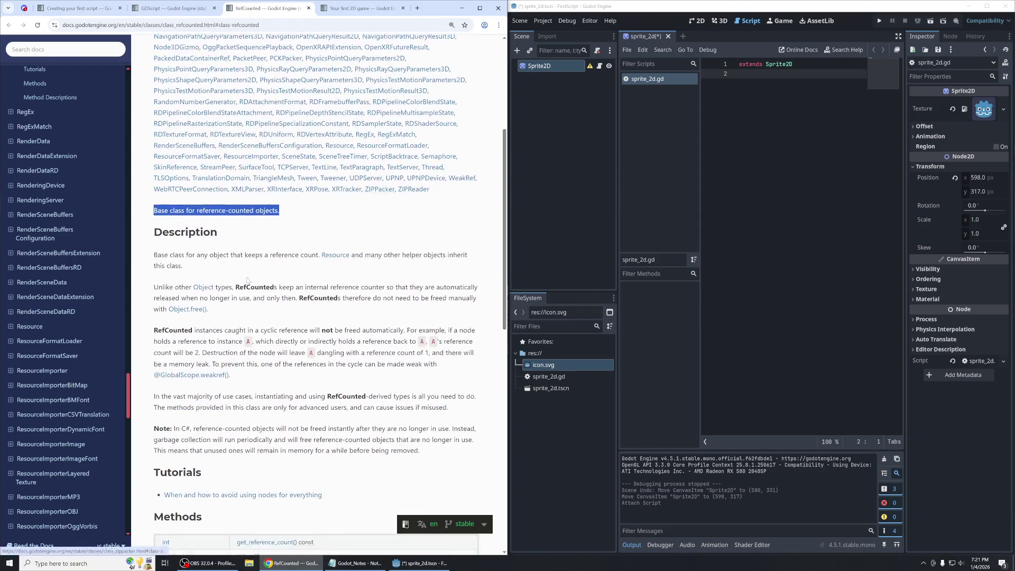
triple_click(229, 266)
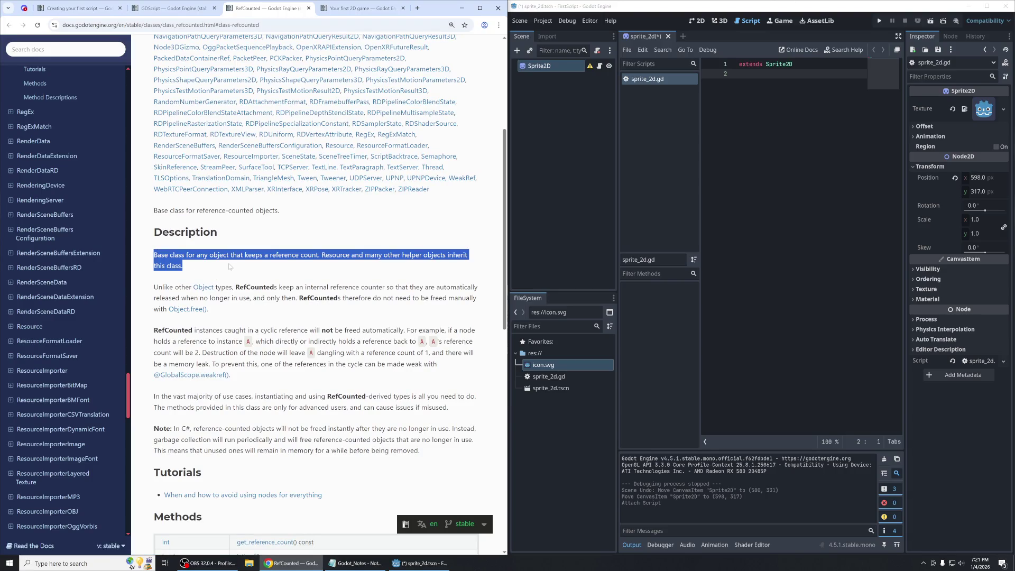
drag(259, 329, 402, 330)
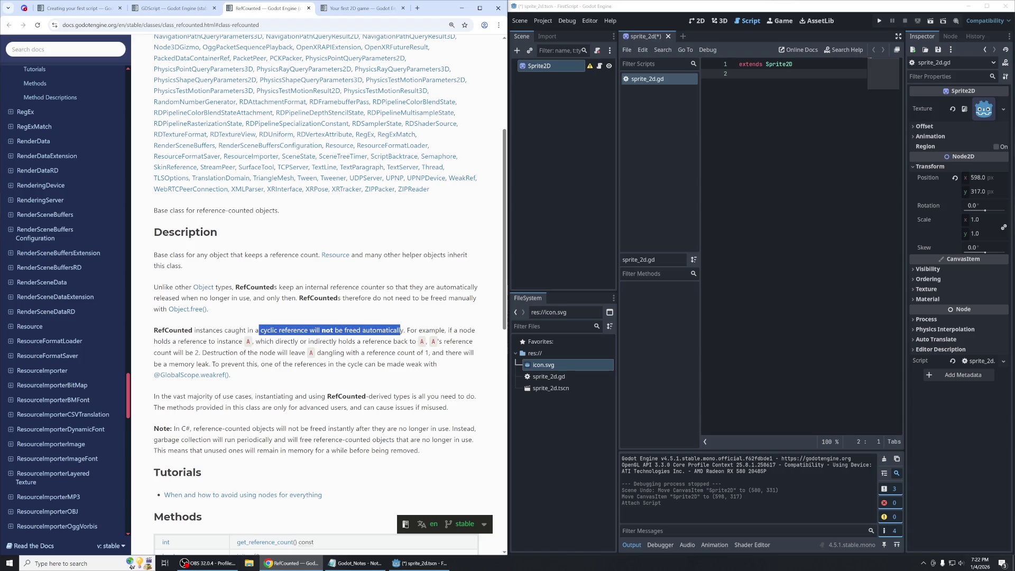
scroll(317, 291, down, 2)
click(383, 232)
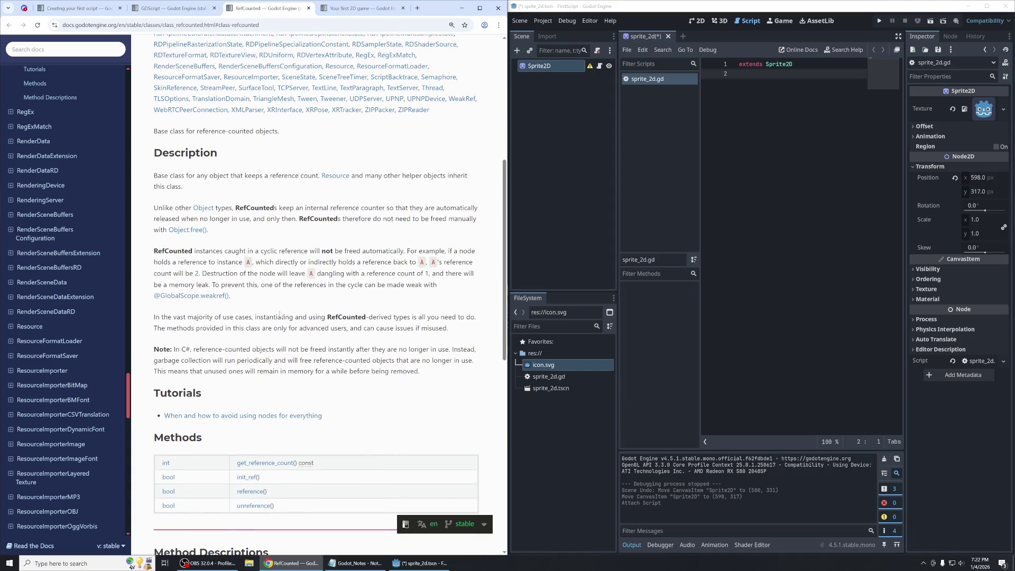
key(ctrl+w)
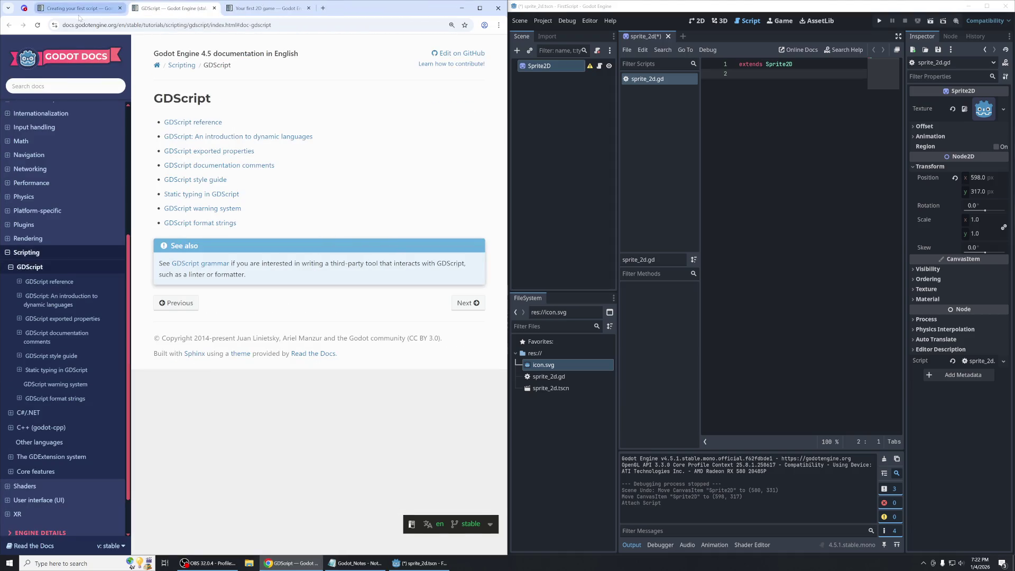
click(80, 8)
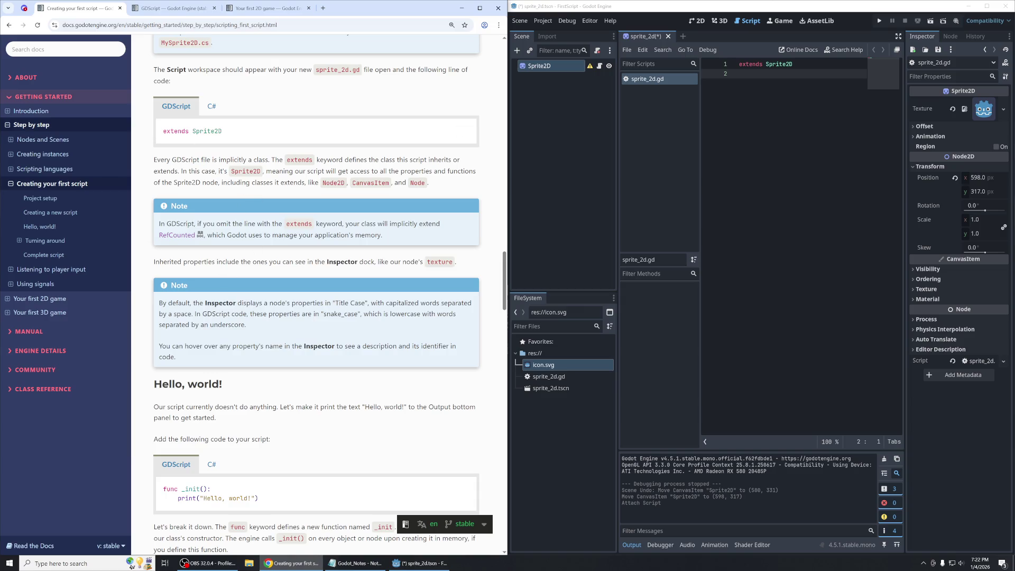
Collapse the Sprite2D Transform group in the Inspector, then return to the tutorial.
triple_click(199, 261)
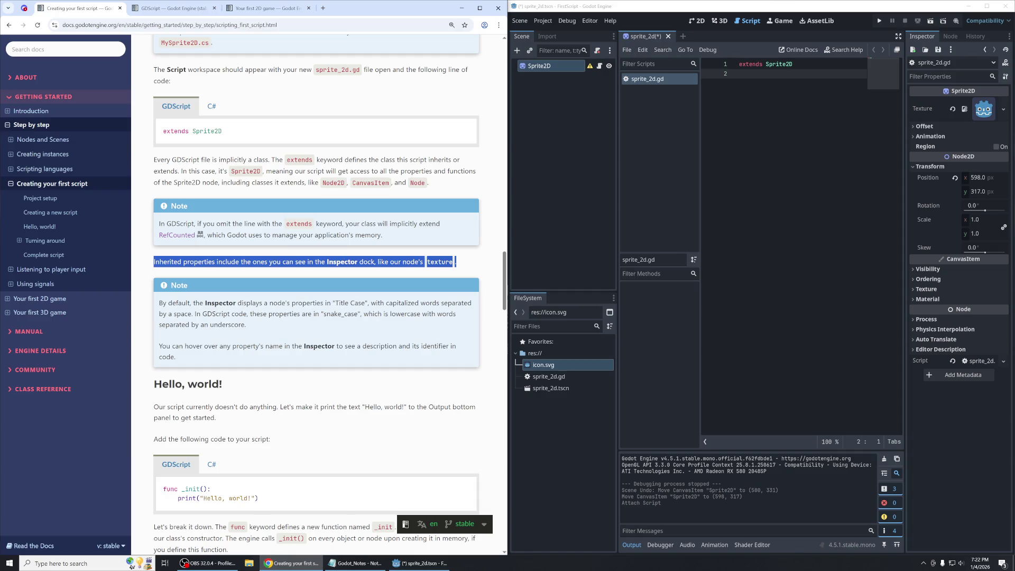
click(924, 34)
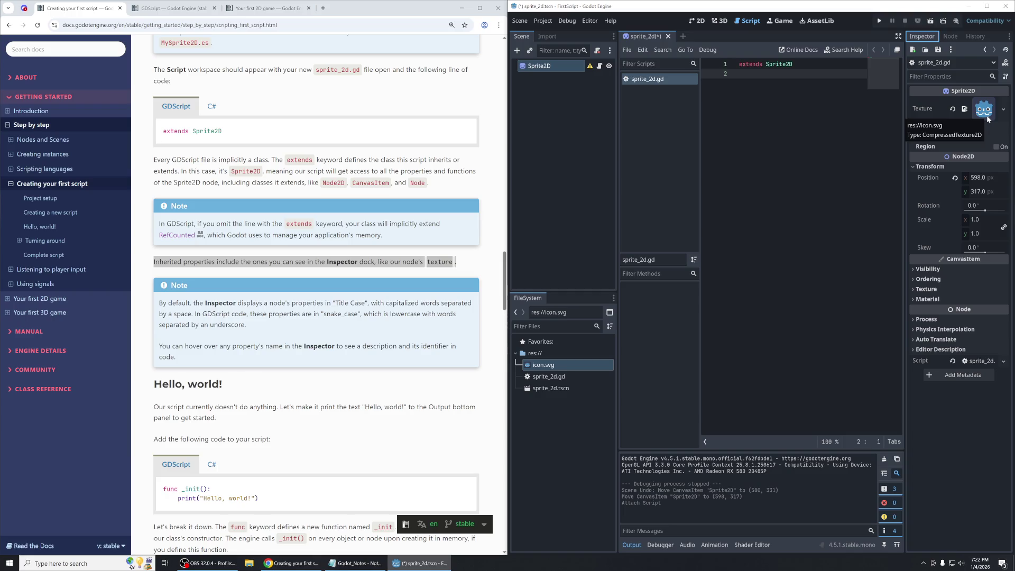
scroll(465, 227, down, 2)
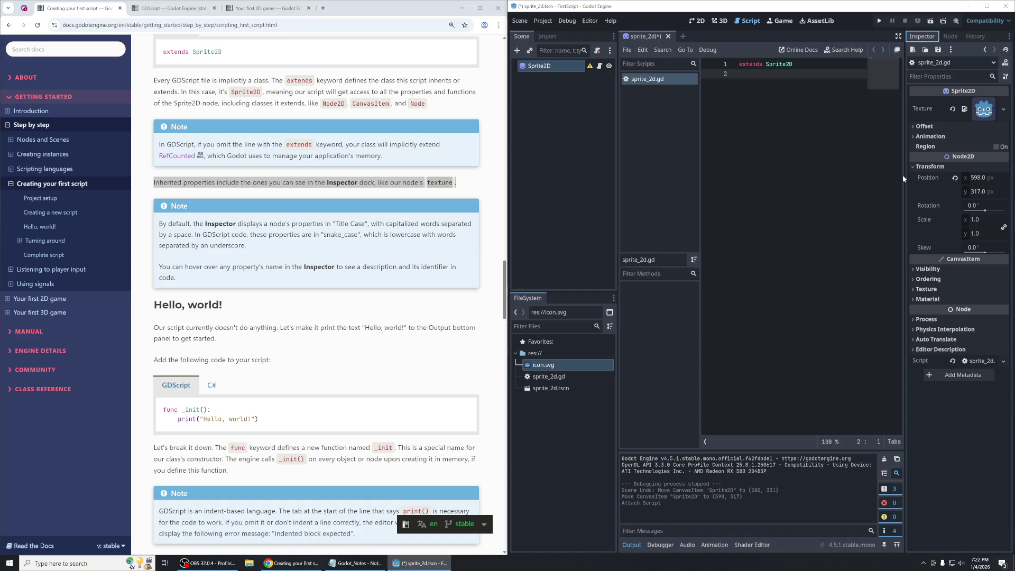
click(915, 166)
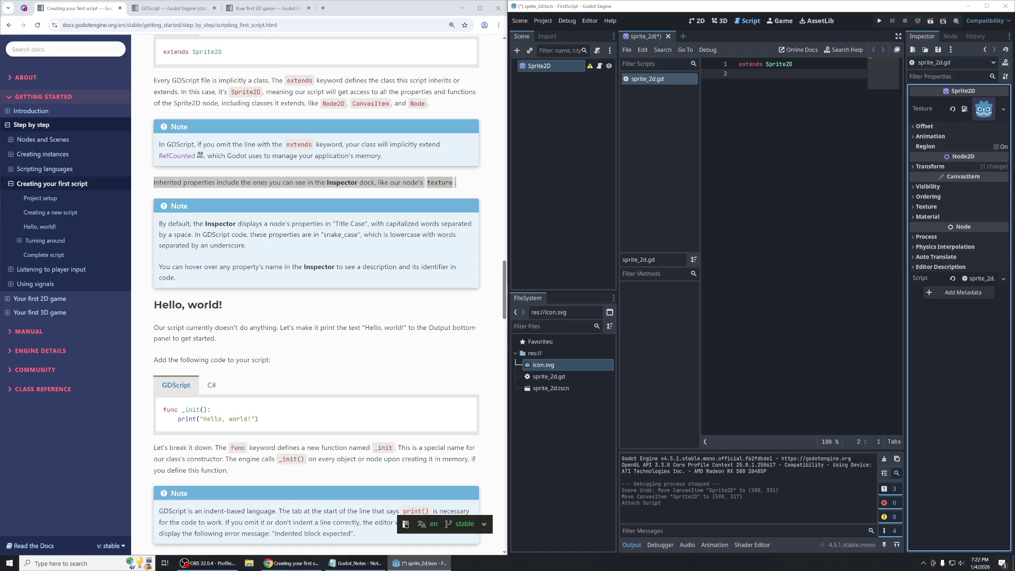
mouse_move(544, 67)
click(315, 222)
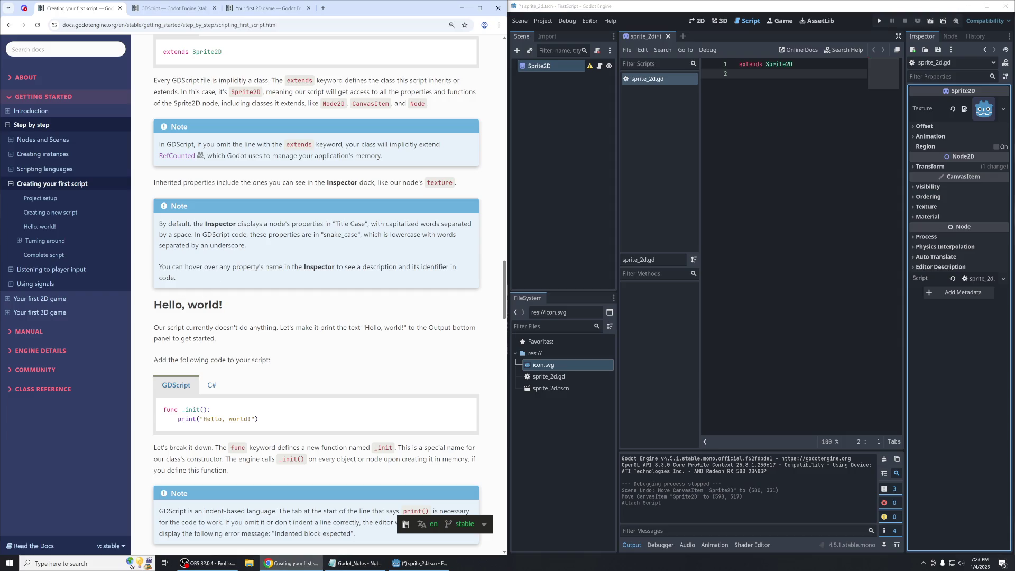
Read the tutorial's notes on inherited Inspector properties and Title Case versus snake_case names.
drag(167, 182, 456, 183)
click(376, 193)
drag(376, 183, 457, 182)
click(468, 185)
mouse_move(237, 224)
mouse_down()
mouse_move(474, 235)
mouse_move(391, 223)
mouse_move(474, 237)
mouse_move(483, 251)
mouse_up()
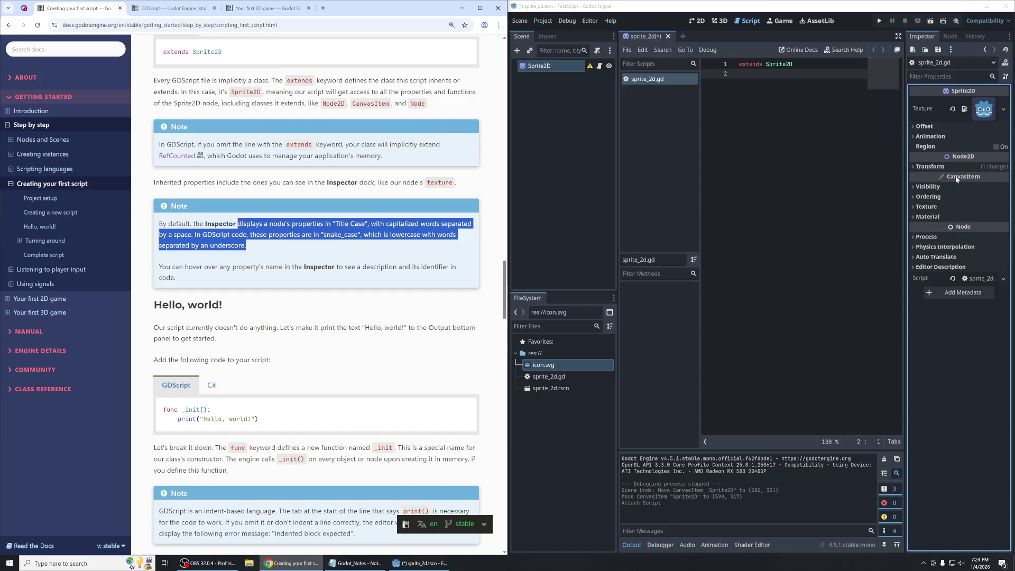
Expand the Ordering and Offset groups to reveal Z Index, Centered, Offset and Flip.
mouse_move(956, 179)
mouse_move(965, 228)
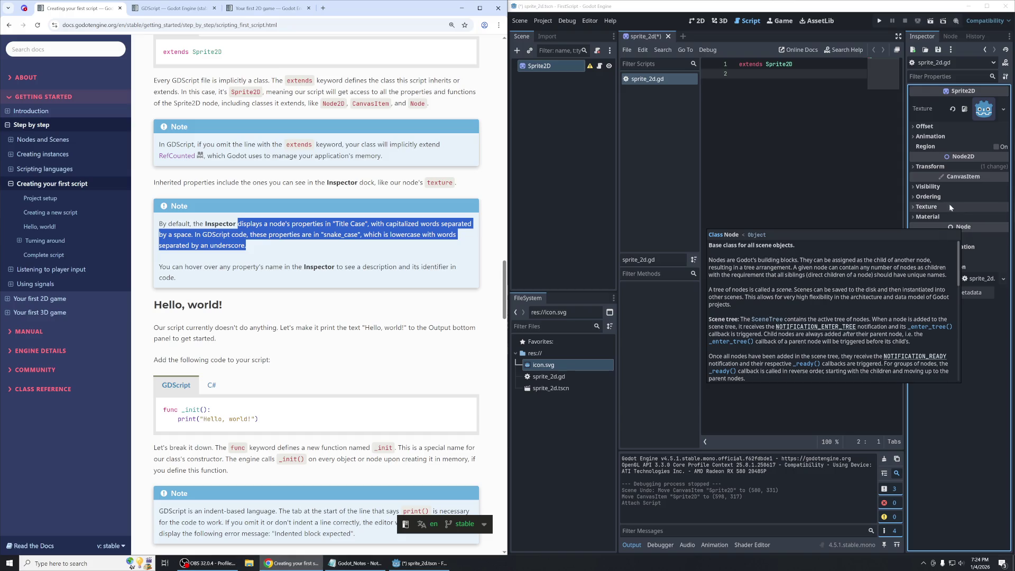
click(911, 195)
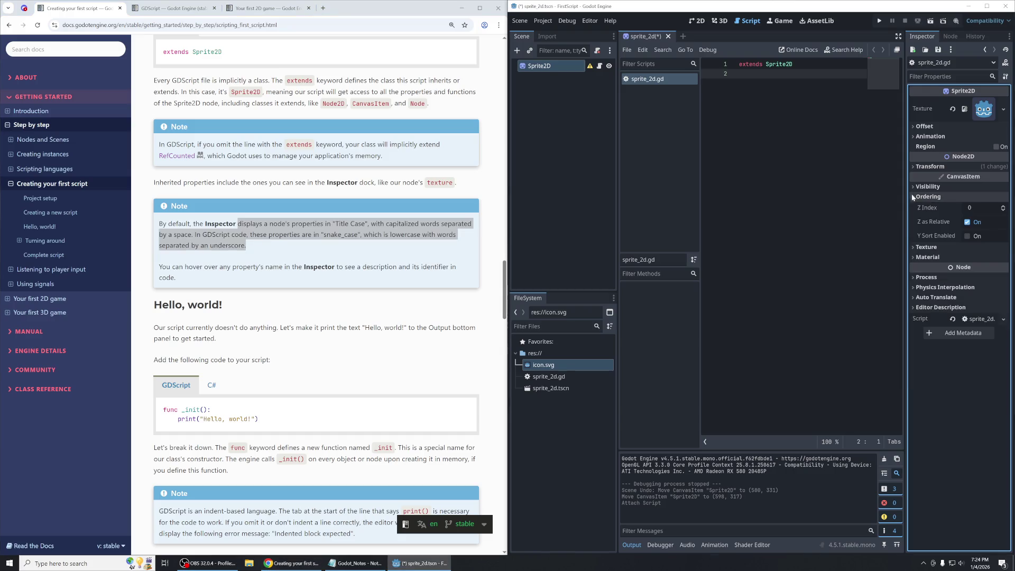
mouse_move(927, 210)
click(914, 126)
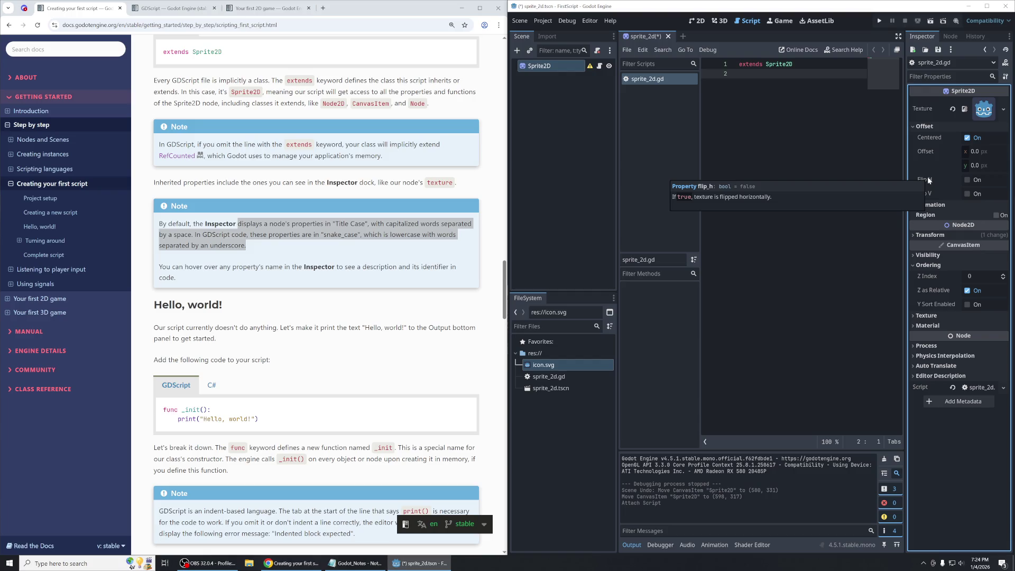
mouse_move(932, 196)
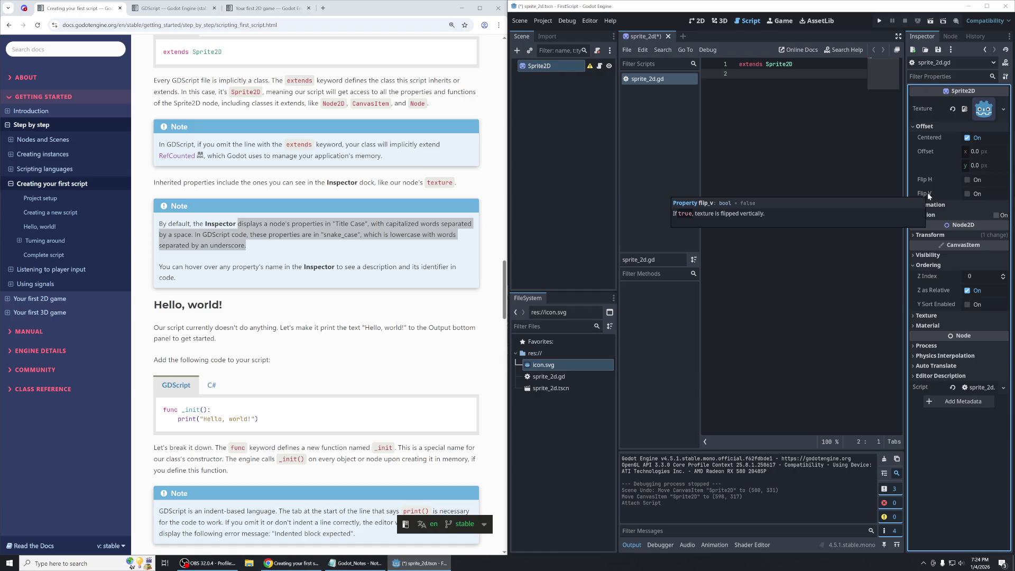
scroll(399, 237, down, 2)
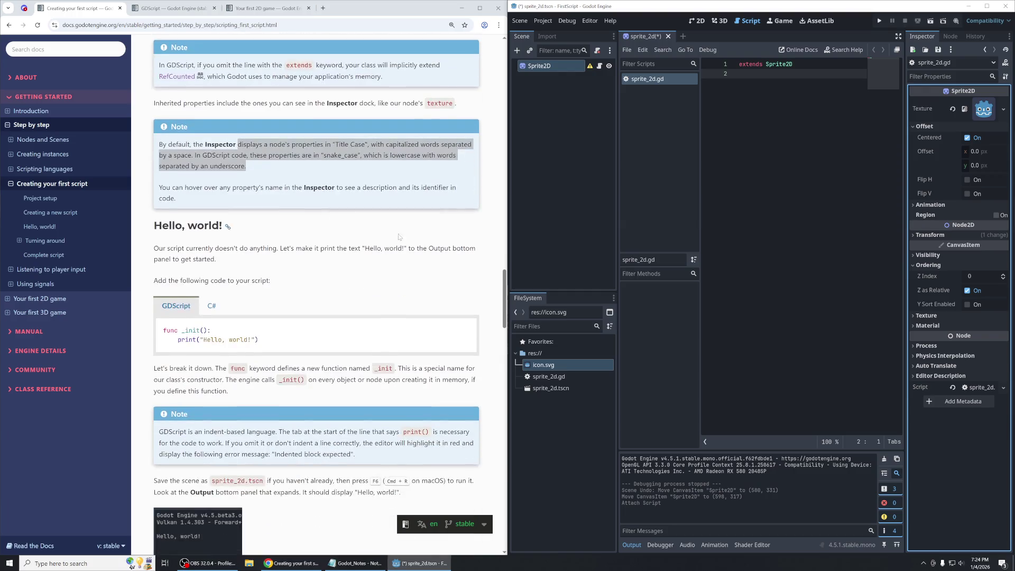
Scroll the docs to the Hello, world! section and place the cursor in sprite_2d.gd.
scroll(370, 261, down, 3)
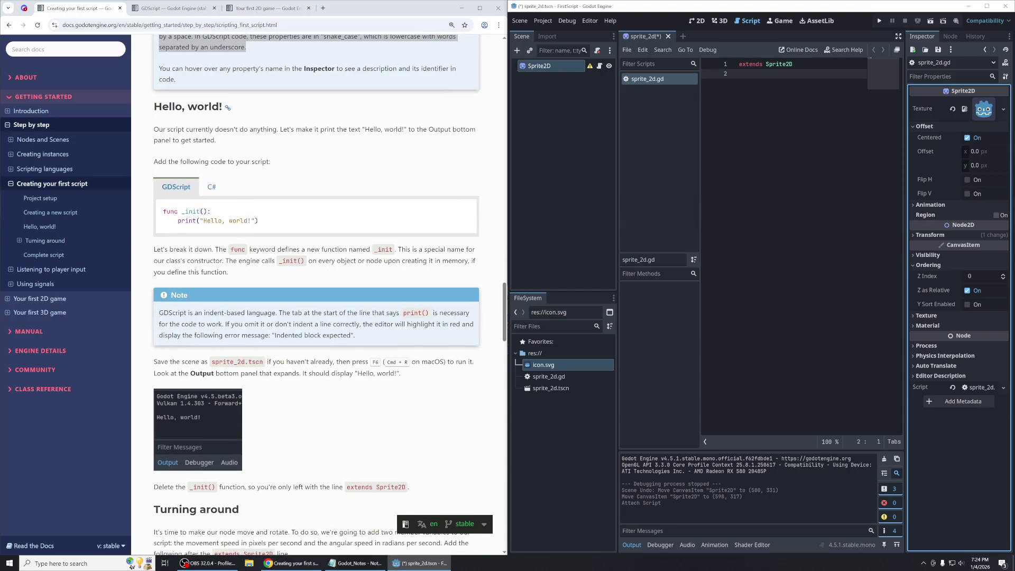
drag(151, 108, 252, 114)
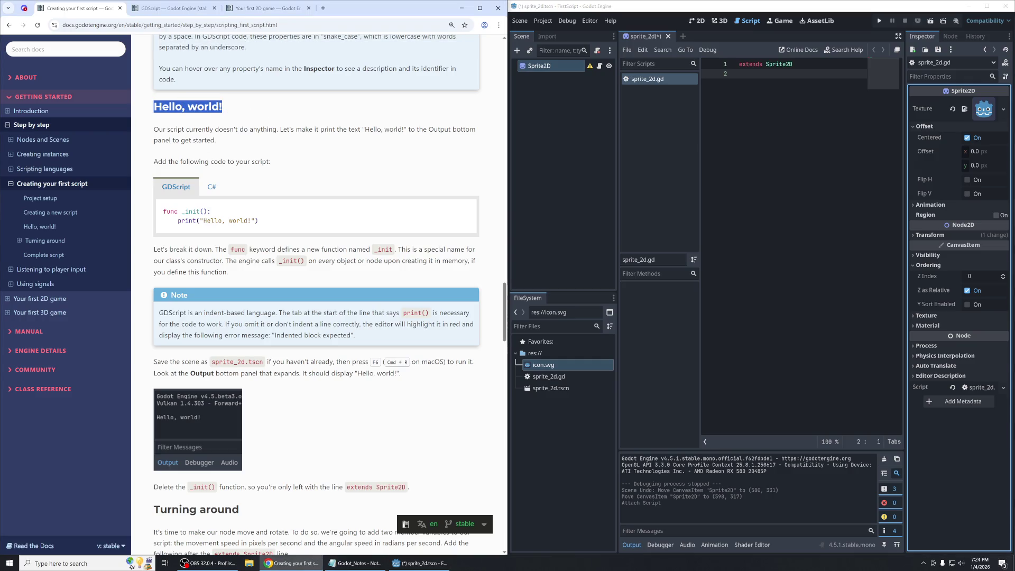
mouse_move(153, 129)
mouse_down()
mouse_move(223, 129)
mouse_move(216, 140)
mouse_up()
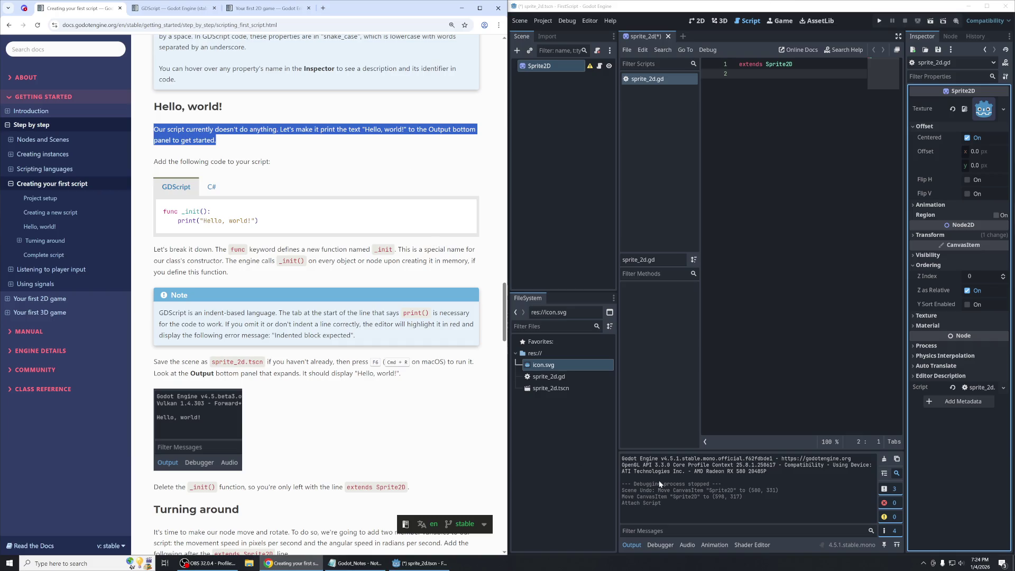
click(631, 545)
click(631, 544)
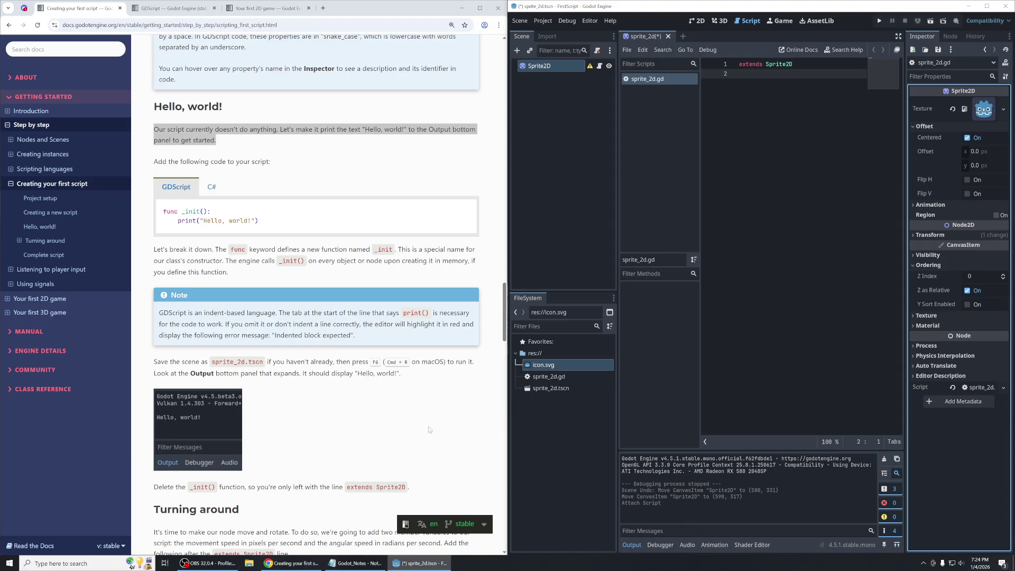
drag(158, 161, 301, 167)
click(321, 188)
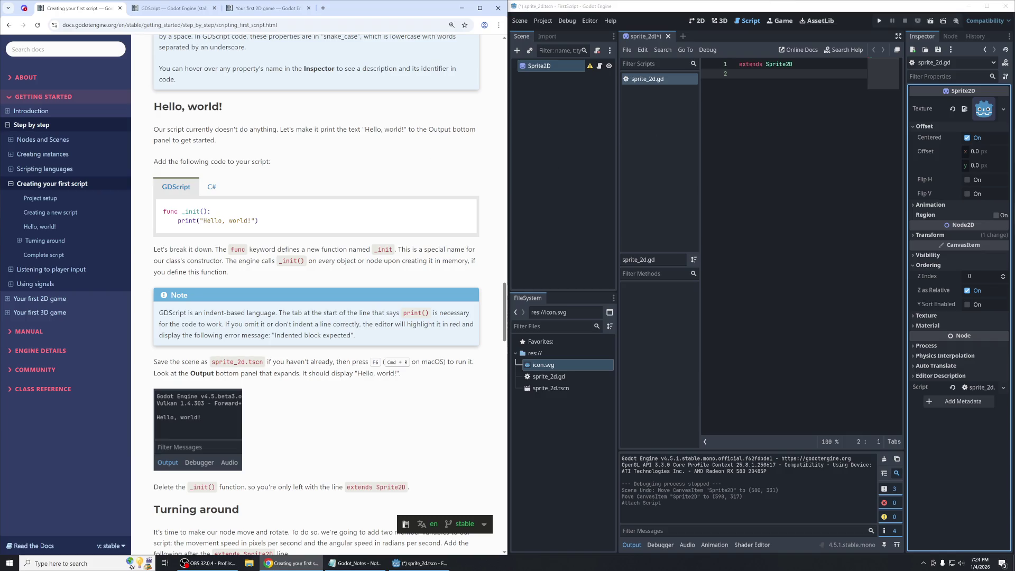
click(739, 74)
Add a func _init(): declaration below extends Sprite2D without the -> void annotation.
key(BackSpace)
key(Return)
key(Return)
text(funcv)
text(_init)
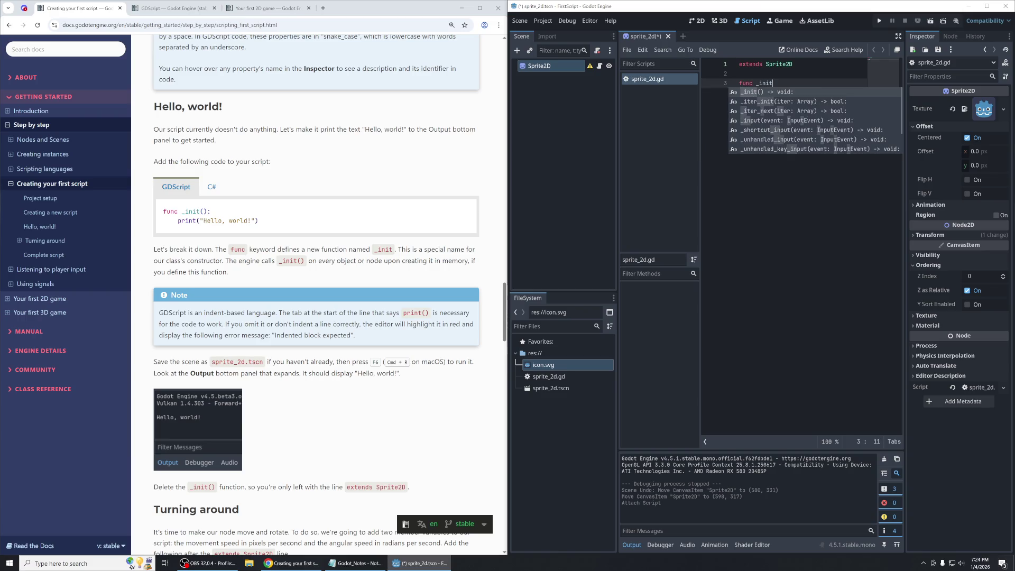
key(Return)
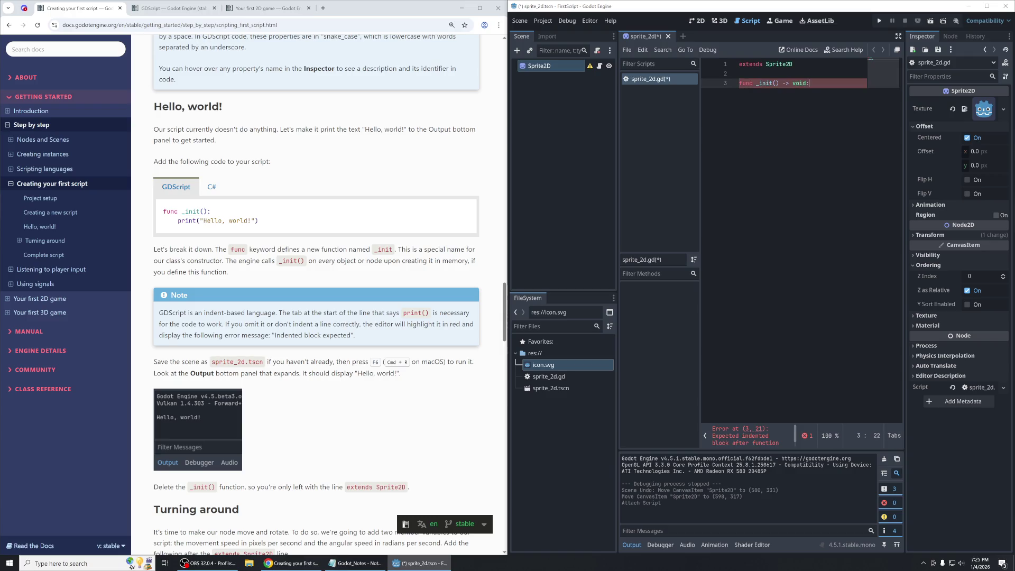
key(BackSpace)
key(BackSpace)
key(BackSpace)
text(:)
key(Return)
Write print("Hello, world!") in the _init body and save the script.
text(print)
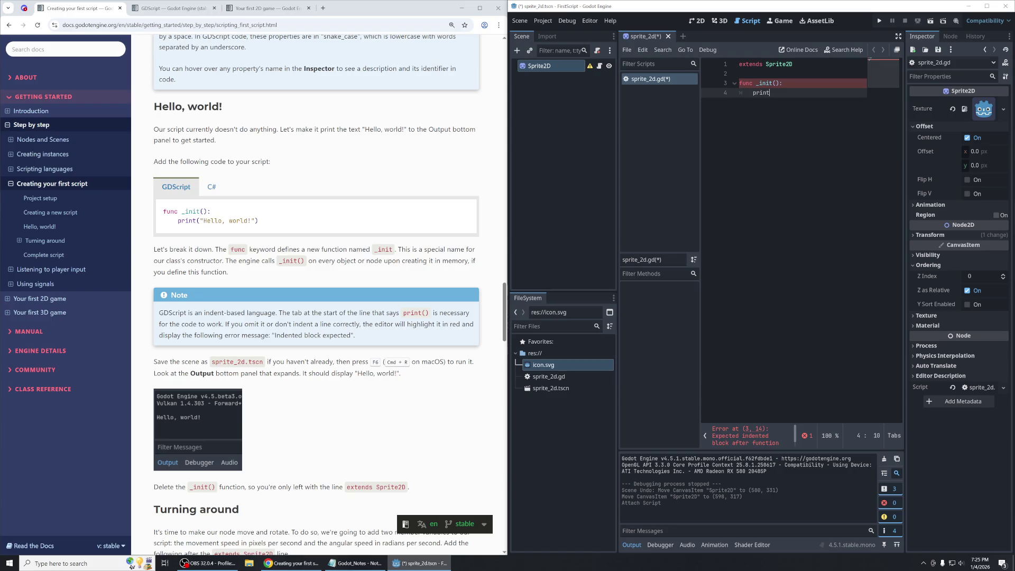
text(()
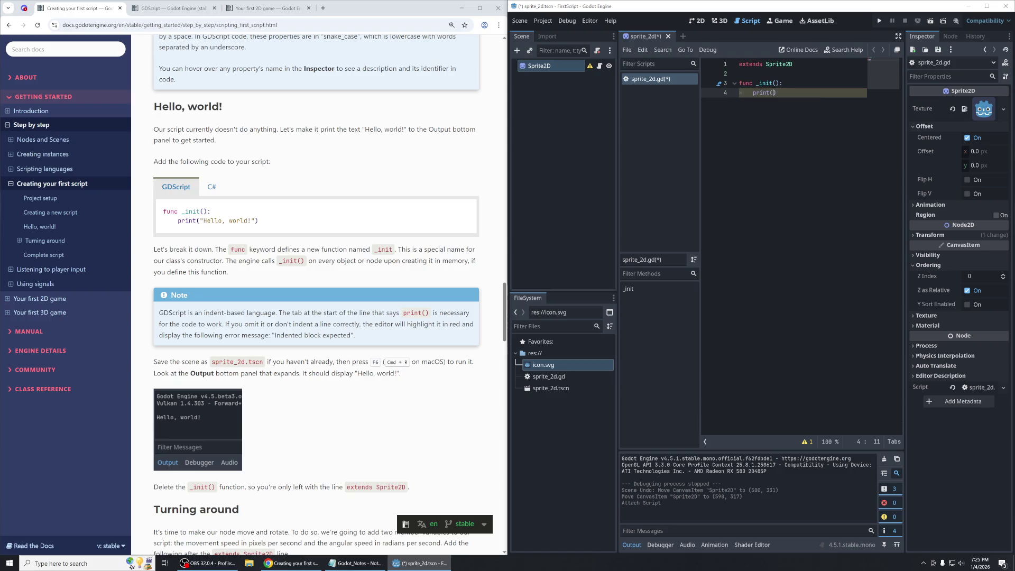
text("Hello)
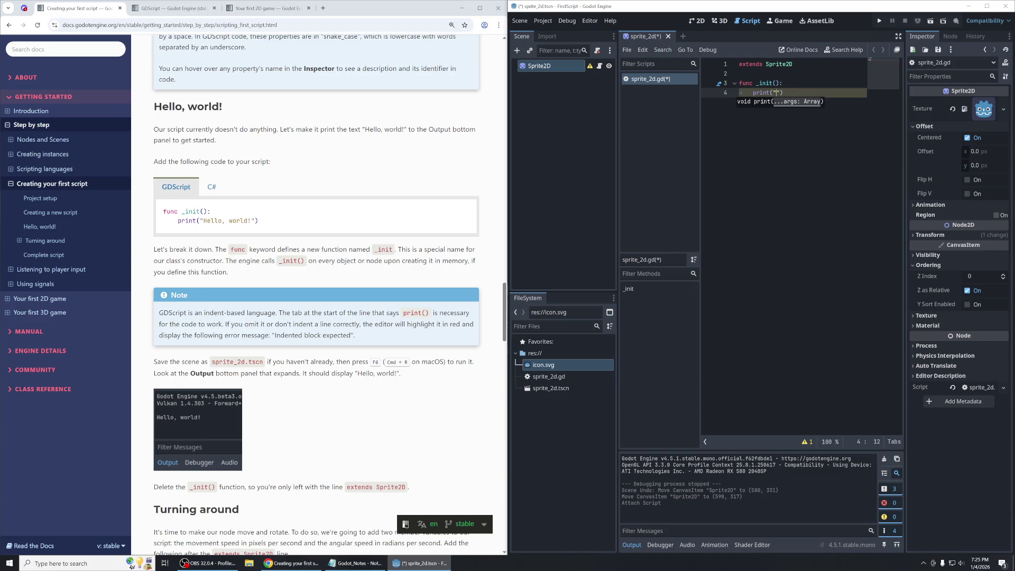
text(, W)
key(BackSpace)
text(world!)
key(ctrl+s)
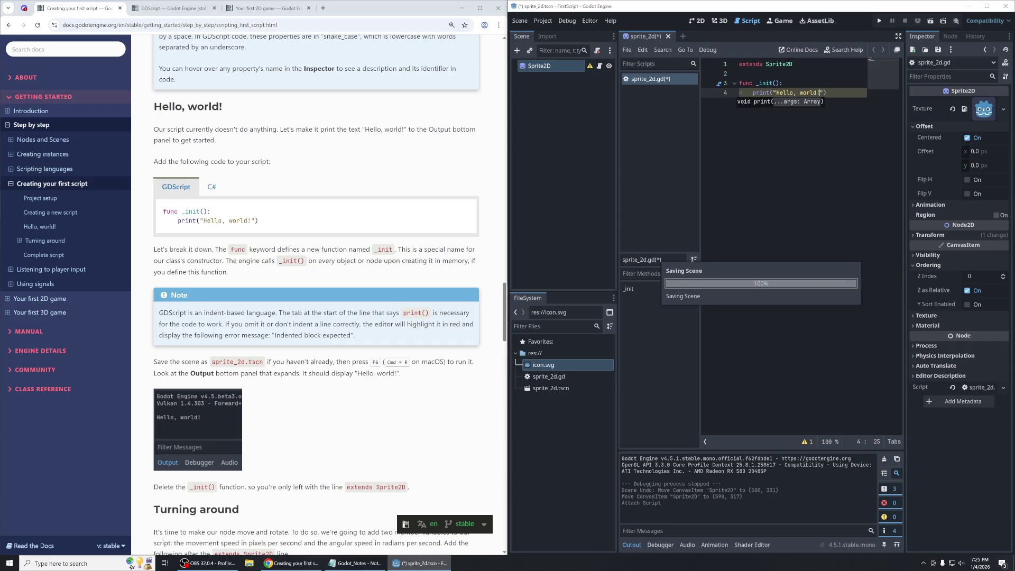
click(740, 102)
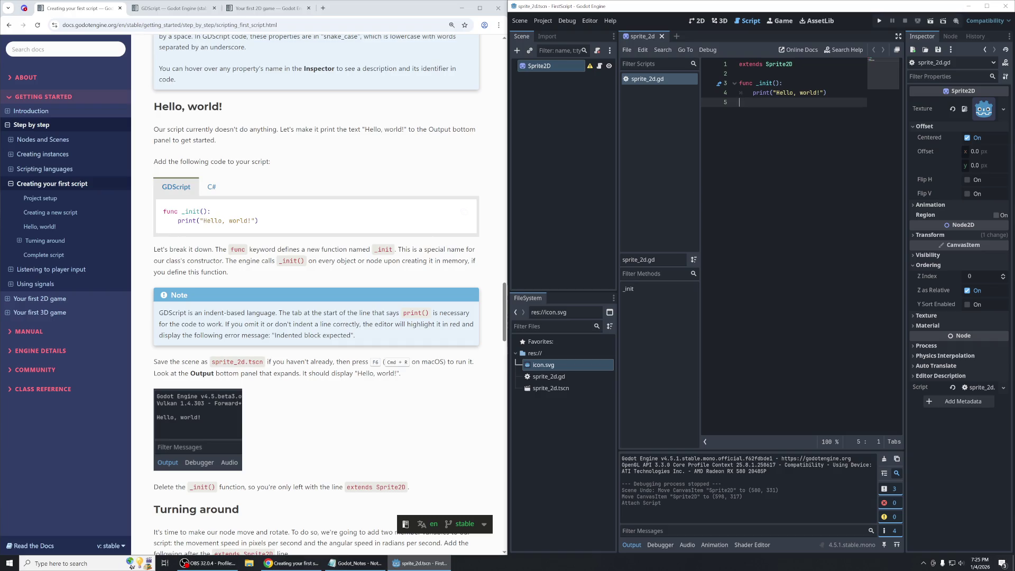
click(291, 249)
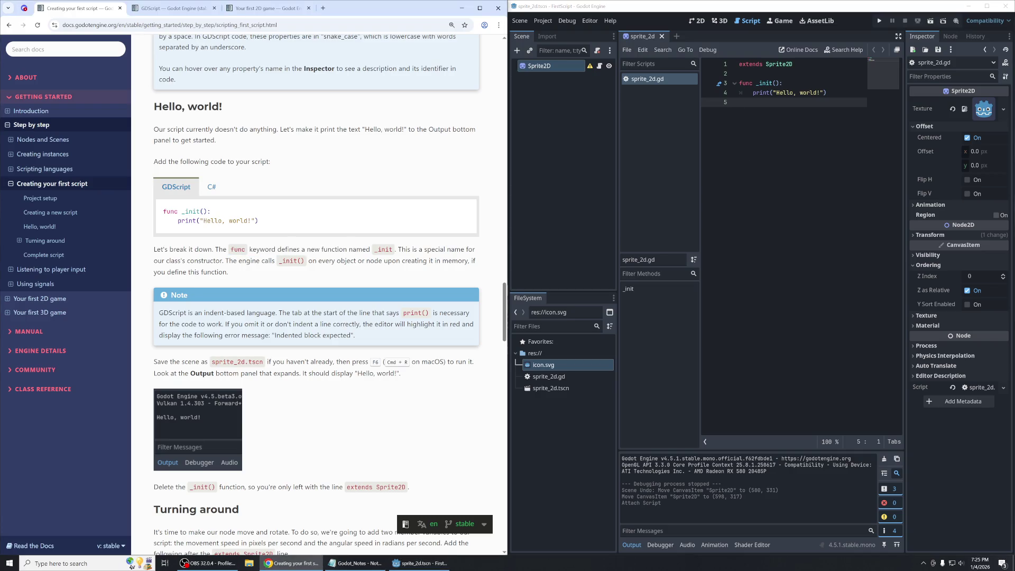
mouse_move(765, 83)
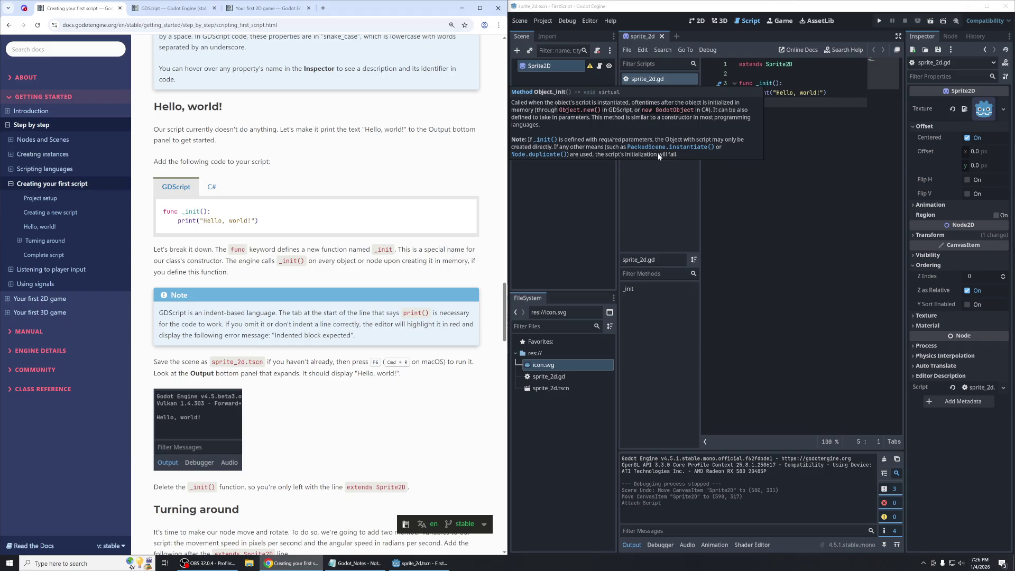
click(655, 119)
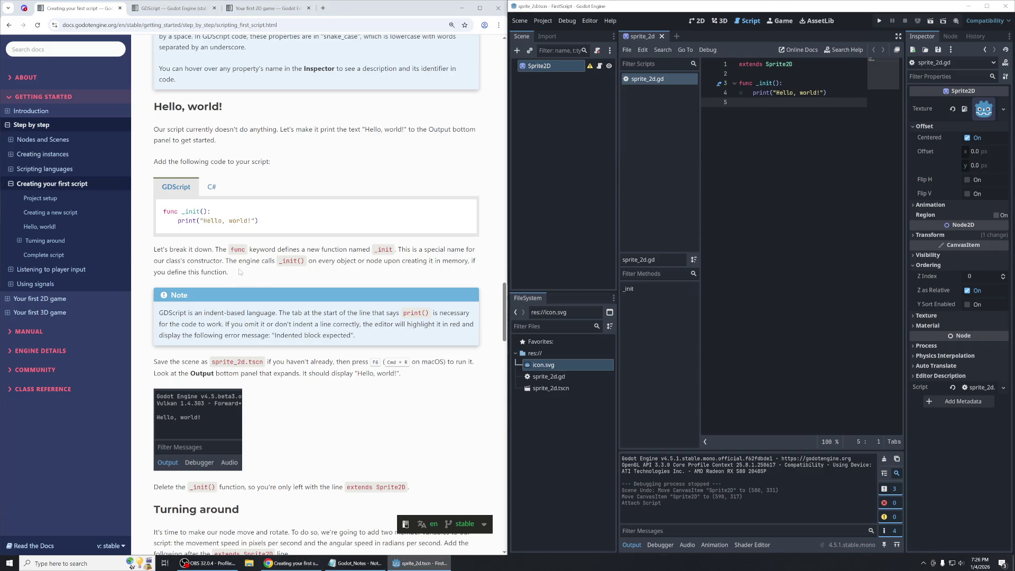
drag(229, 278, 155, 250)
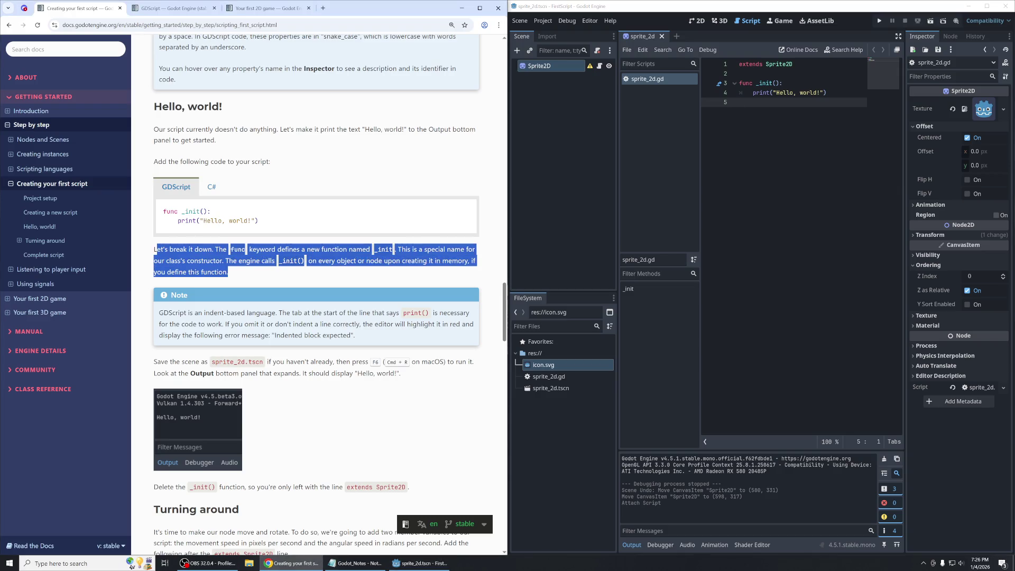
click(155, 249)
mouse_move(238, 261)
mouse_down()
mouse_move(306, 261)
mouse_move(349, 276)
mouse_up()
click(411, 275)
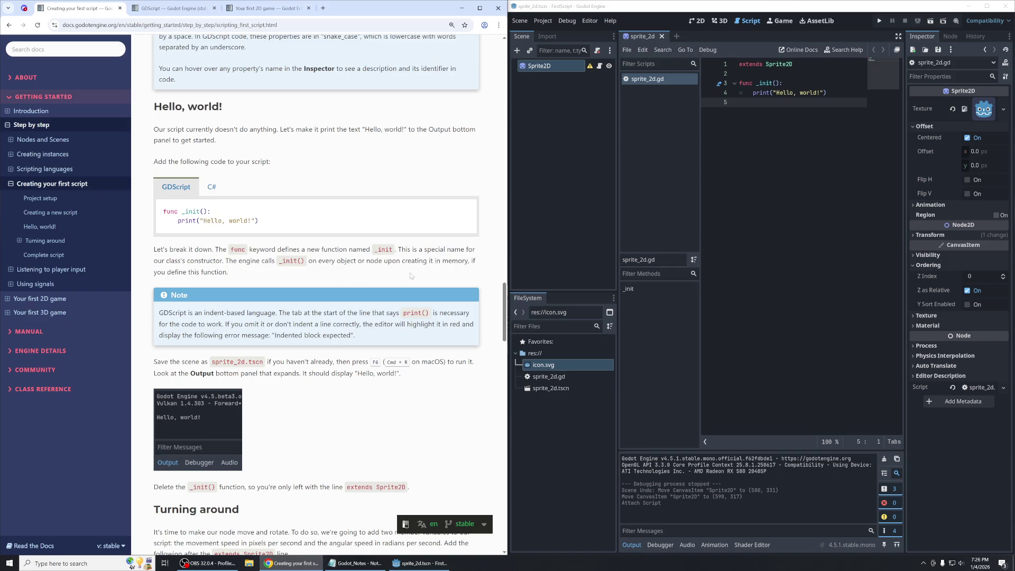
scroll(411, 275, down, 2)
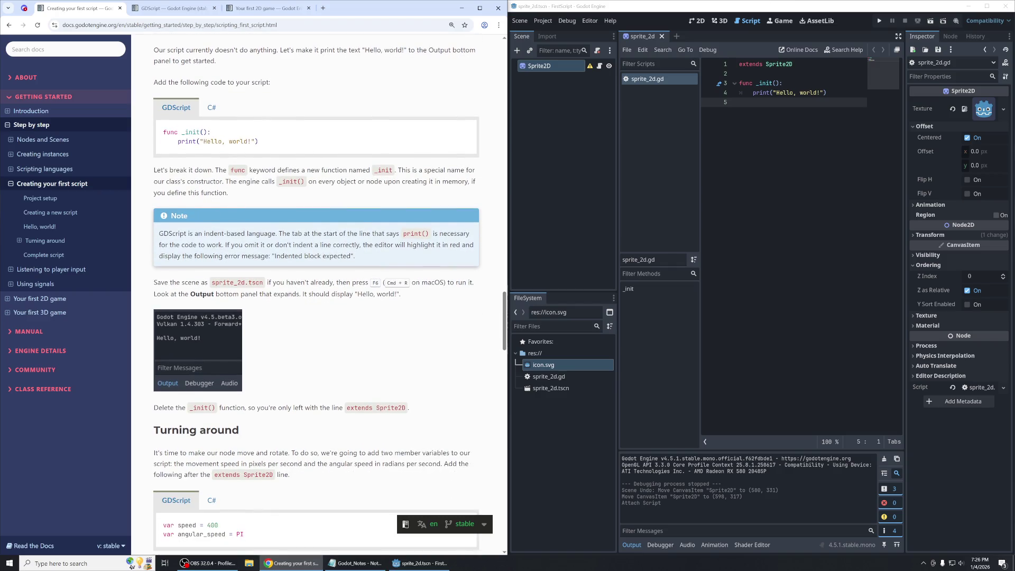
click(754, 115)
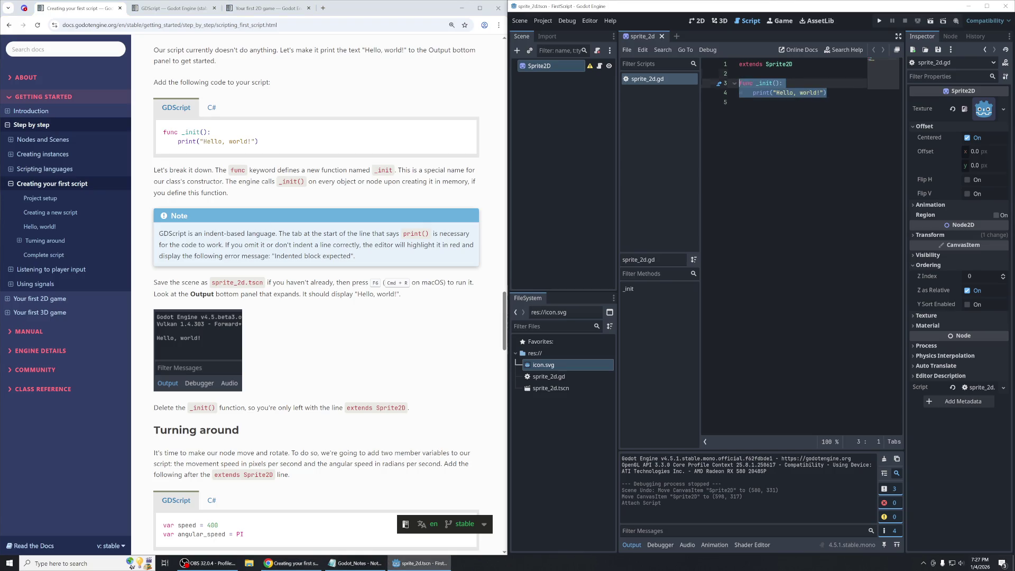
click(827, 93)
click(740, 102)
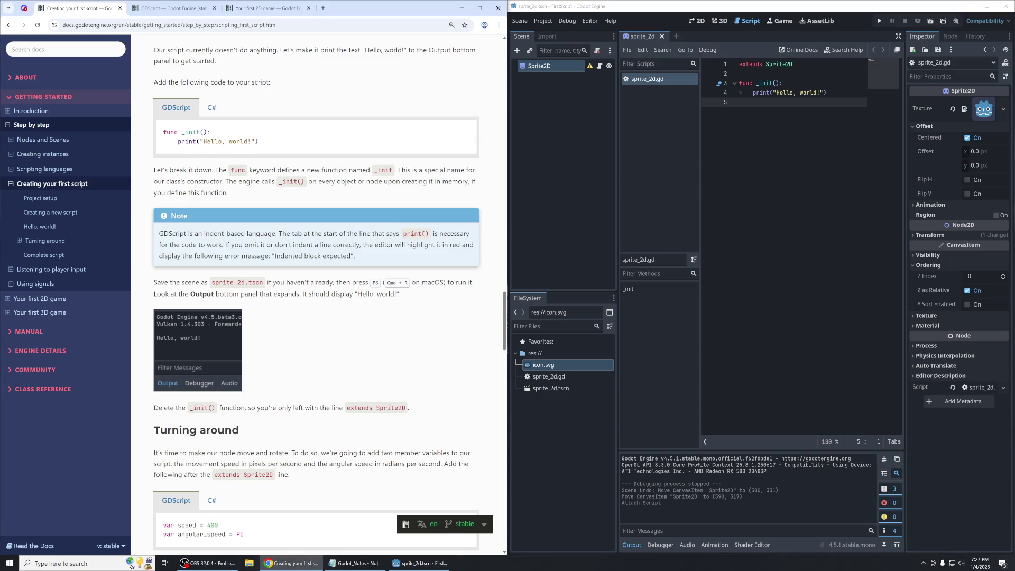
drag(158, 234, 400, 259)
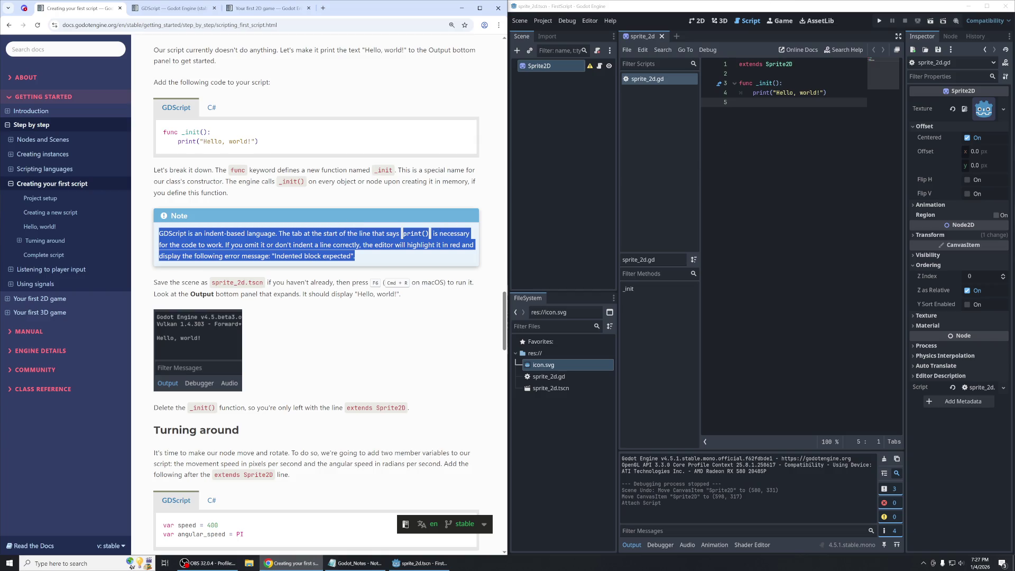
click(752, 92)
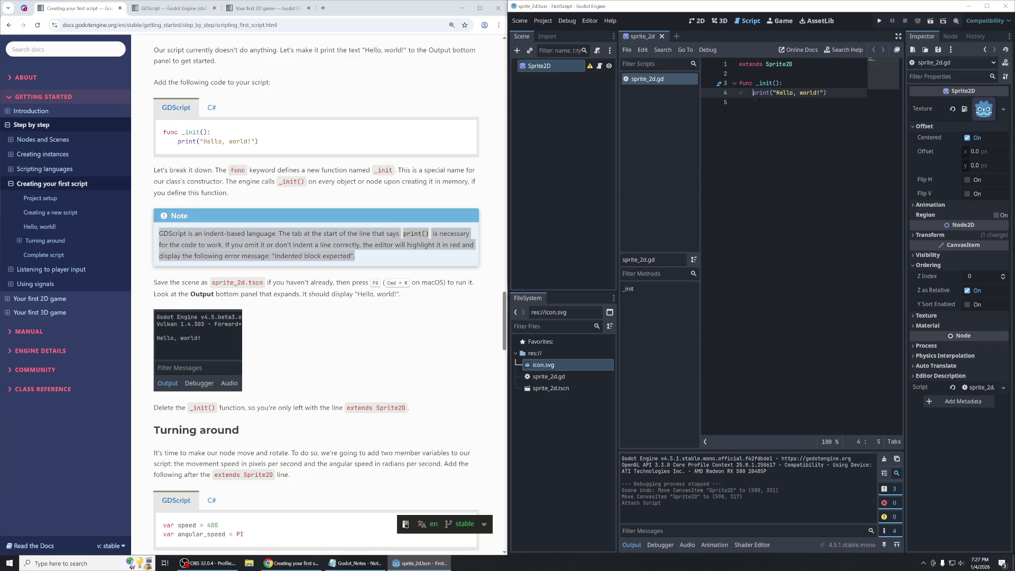
Unindent the print line to trigger a parse error and jump to it.
mouse_move(757, 97)
key(BackSpace)
click(740, 102)
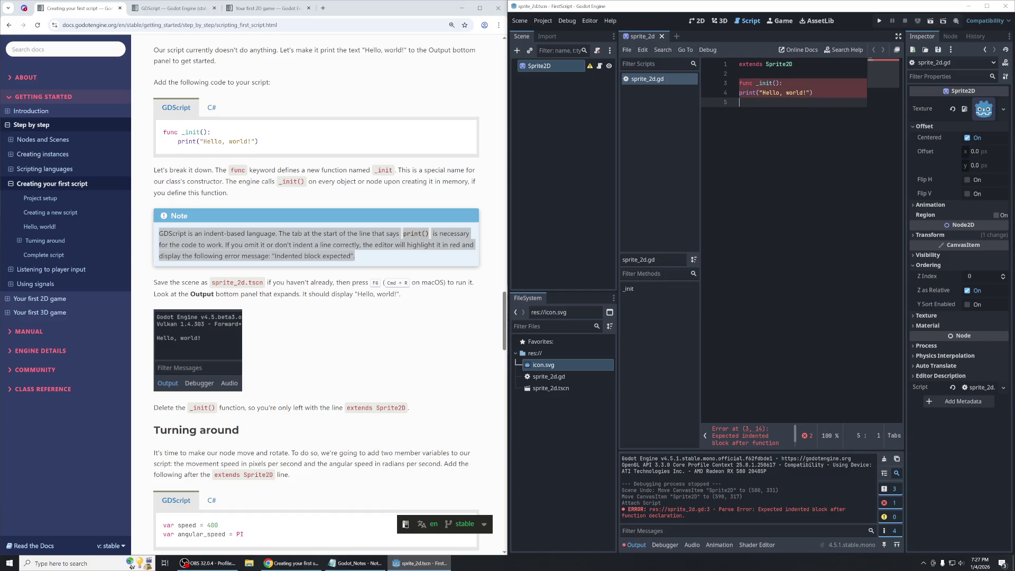
click(760, 431)
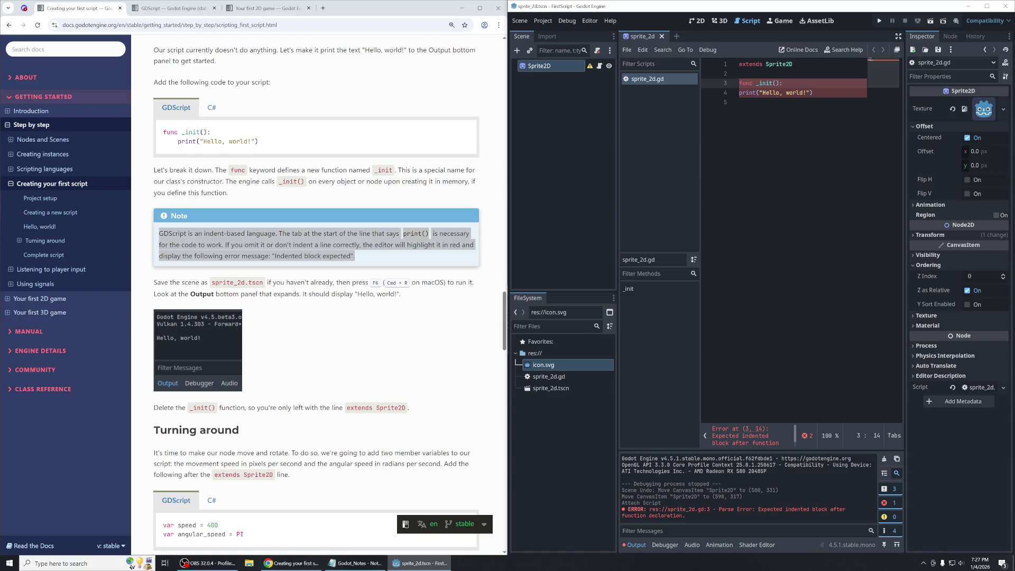
Re-indent the print line, cancel the close prompt, and save the script.
key(Down)
key(Home)
key(Tab)
key(Down)
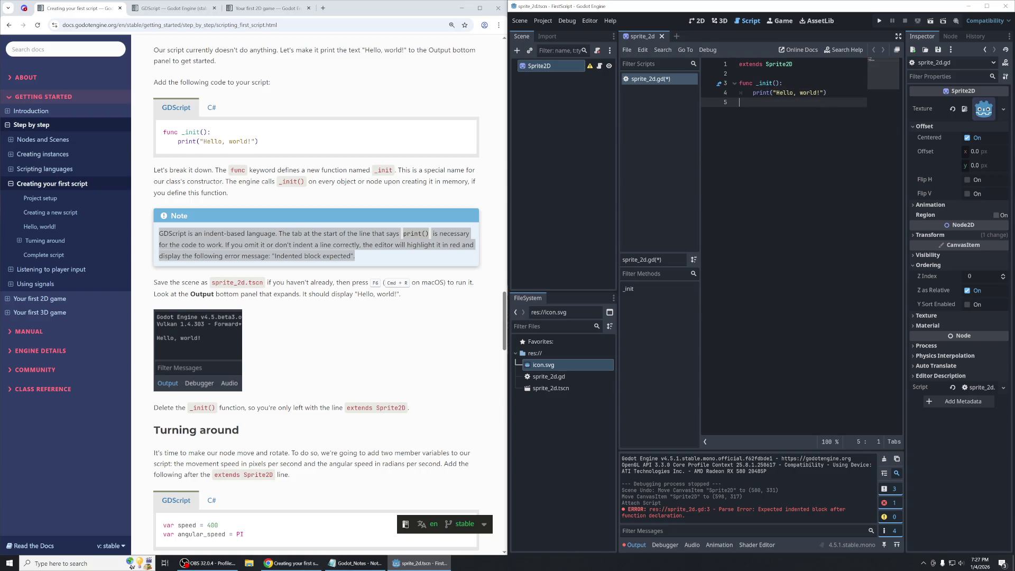
key(ctrl+w)
click(530, 306)
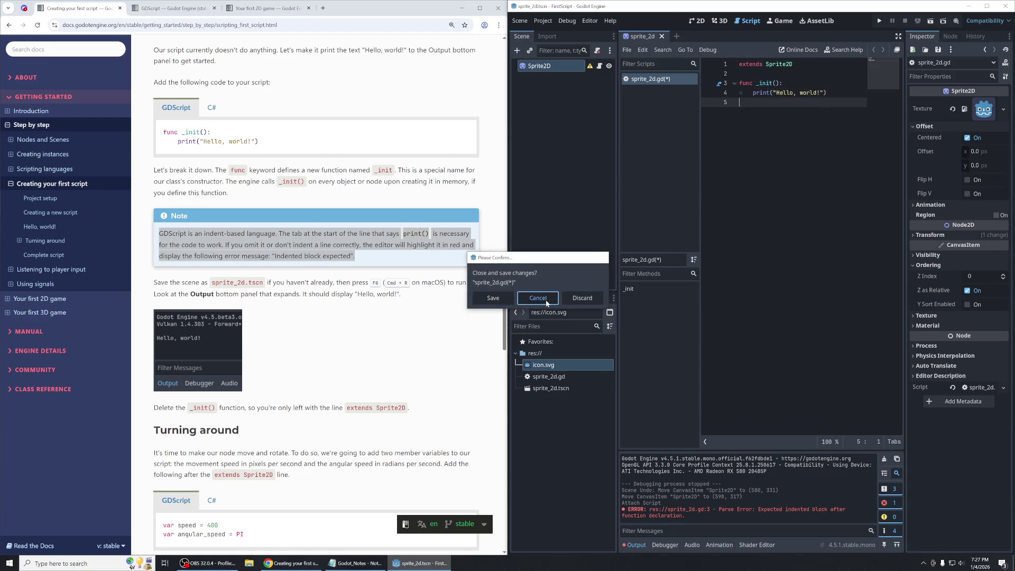
key(ctrl+s)
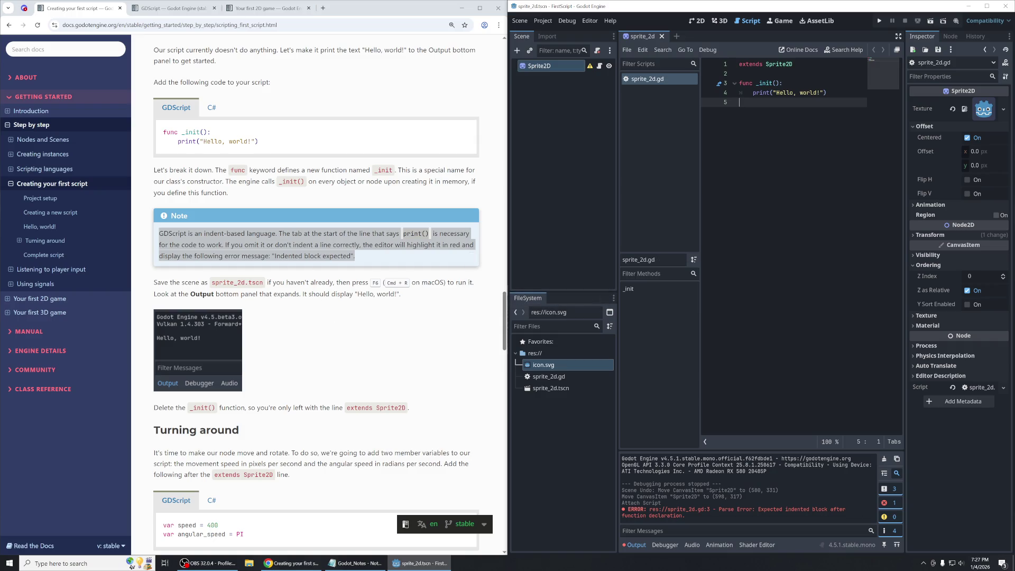
Read the tutorial's instruction to save and run the scene.
click(317, 244)
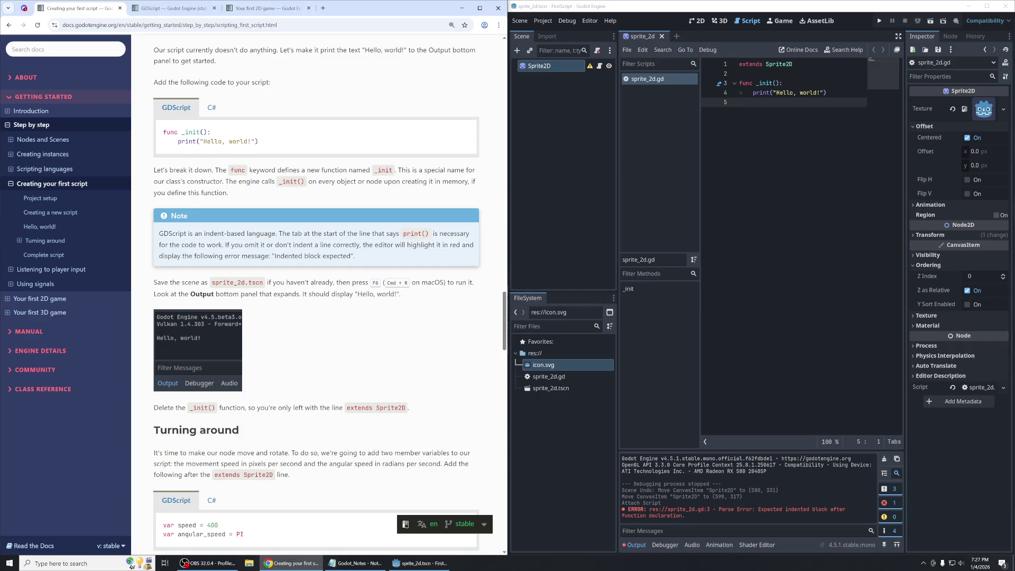
drag(154, 283, 379, 294)
click(365, 305)
Run the current scene, confirm "Hello, world!" in Output, then close the FirstScript game window.
click(420, 563)
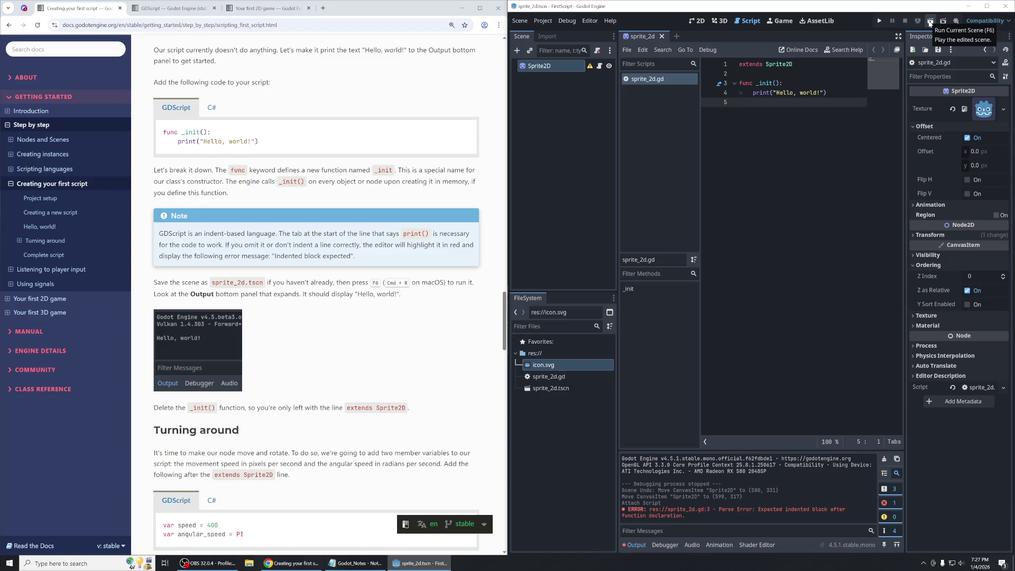
click(929, 22)
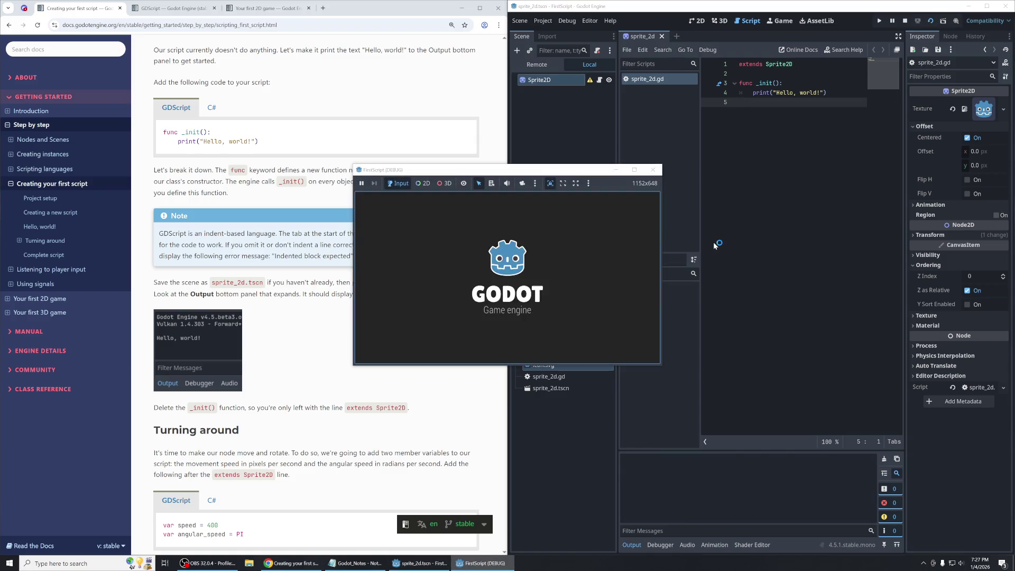
drag(668, 486, 622, 483)
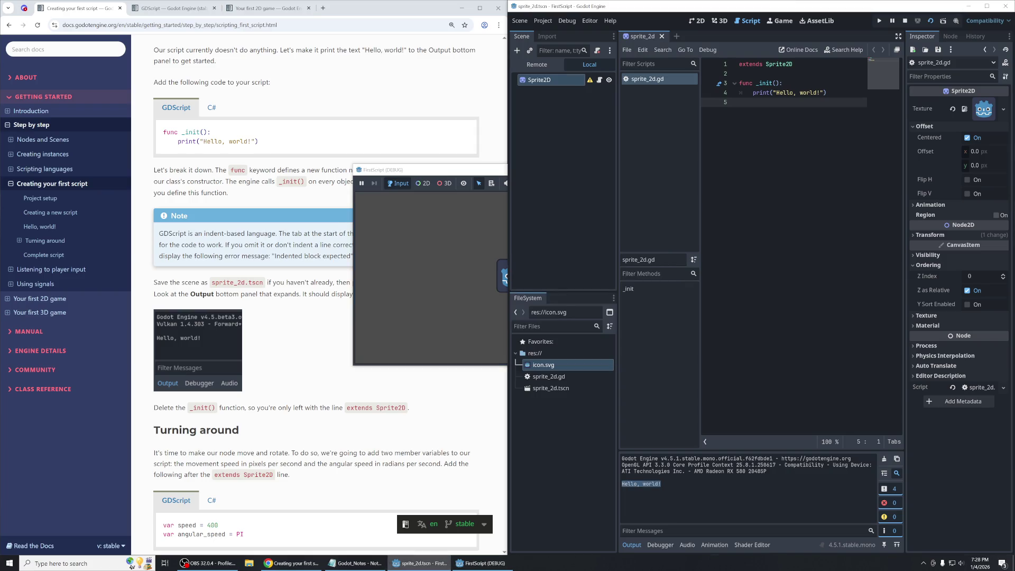
drag(443, 173, 763, 176)
scroll(194, 249, down, 3)
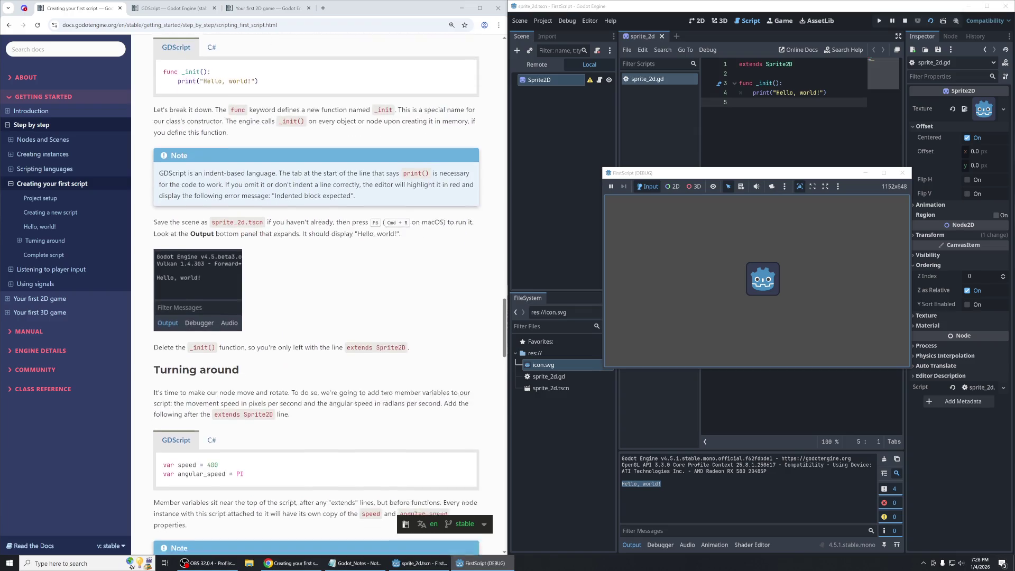
drag(153, 328, 435, 335)
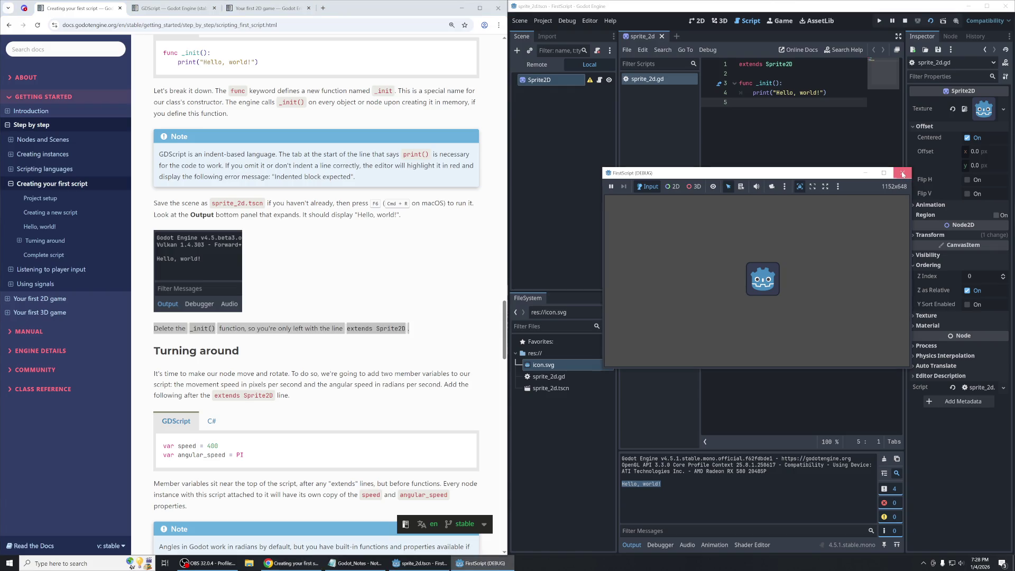
click(903, 174)
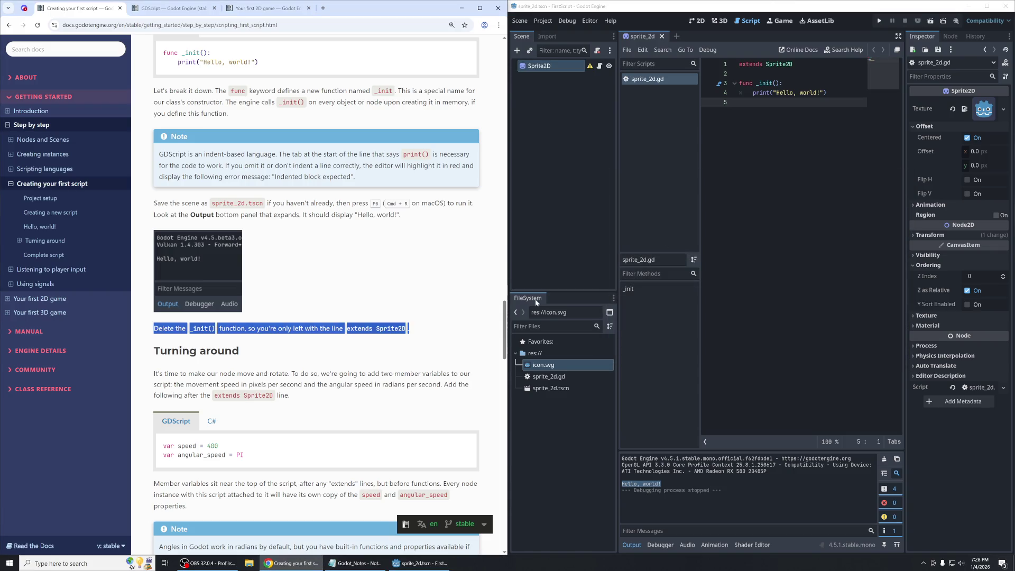
Clear Sprite2D's Script property, save, and run the scene to confirm nothing prints.
right_click(560, 66)
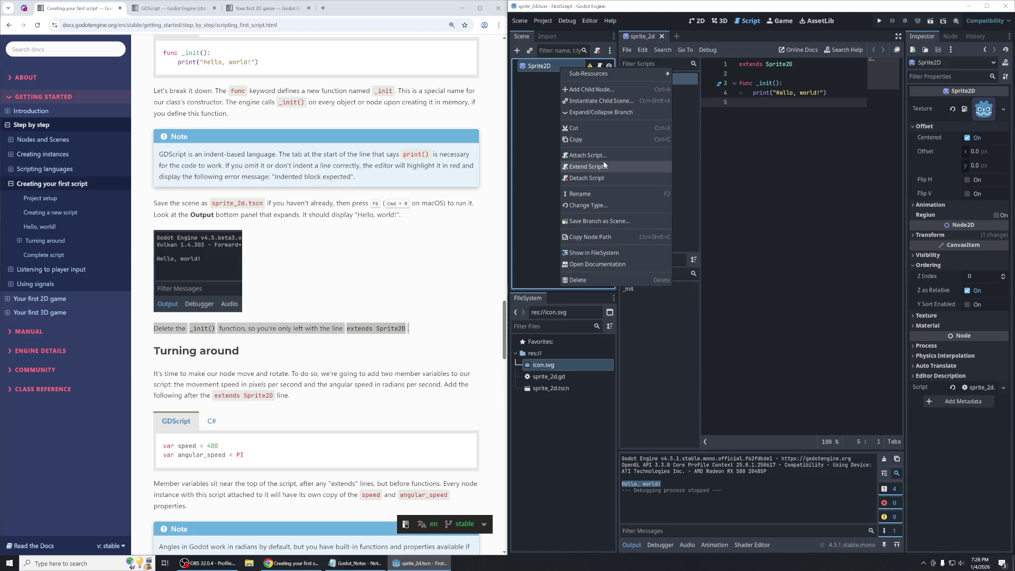
click(534, 346)
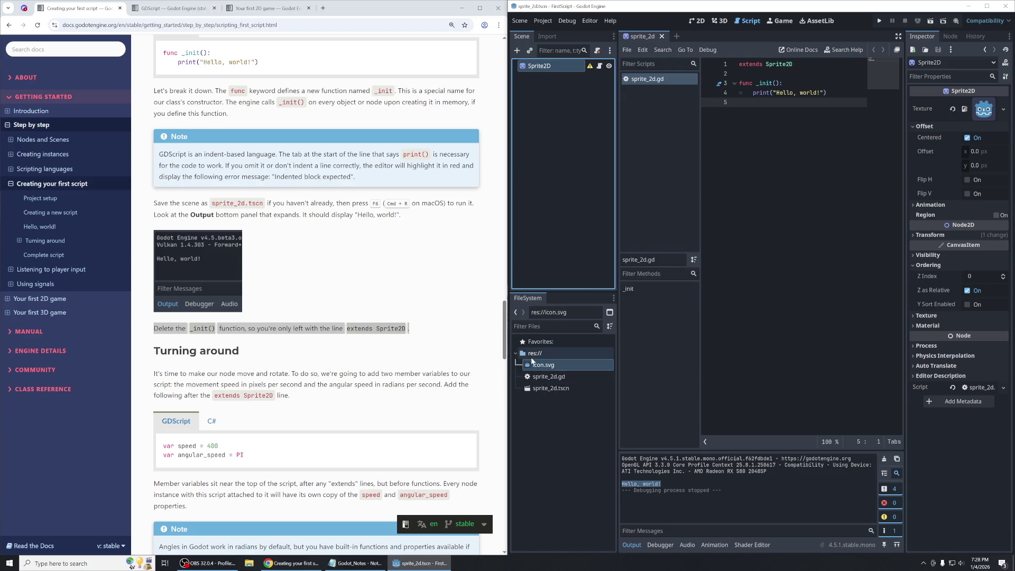
click(534, 389)
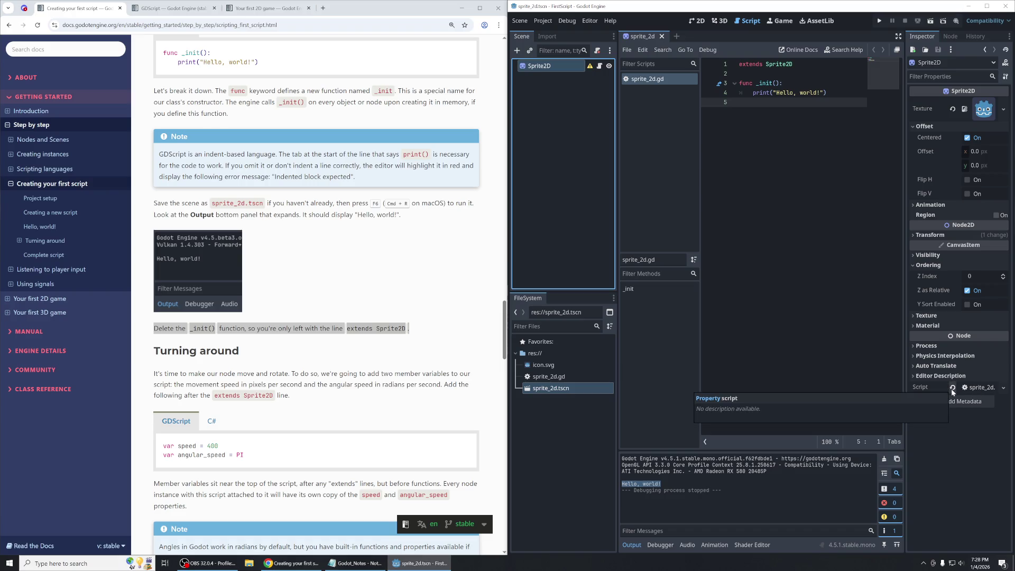
click(953, 388)
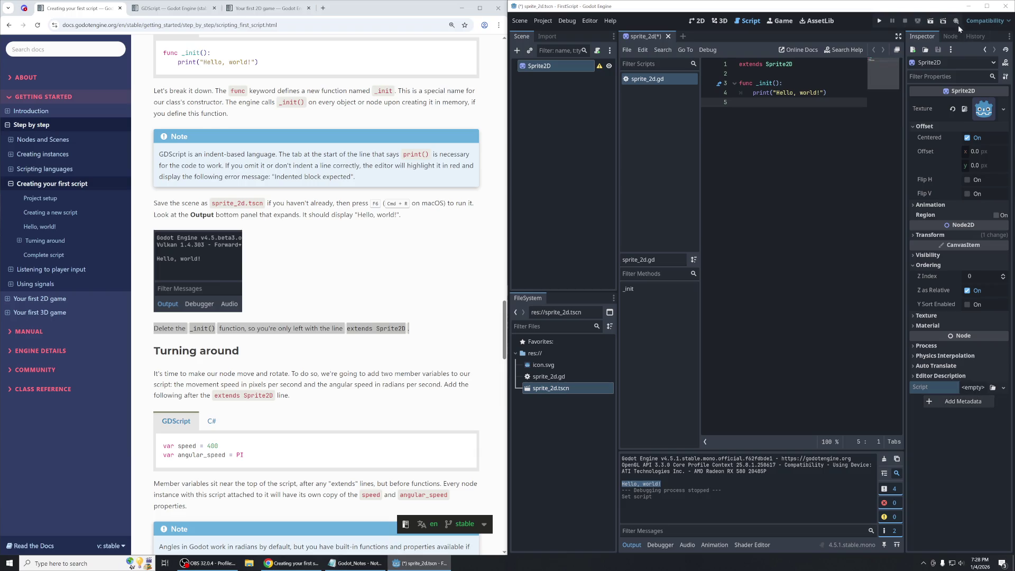
key(ctrl+s)
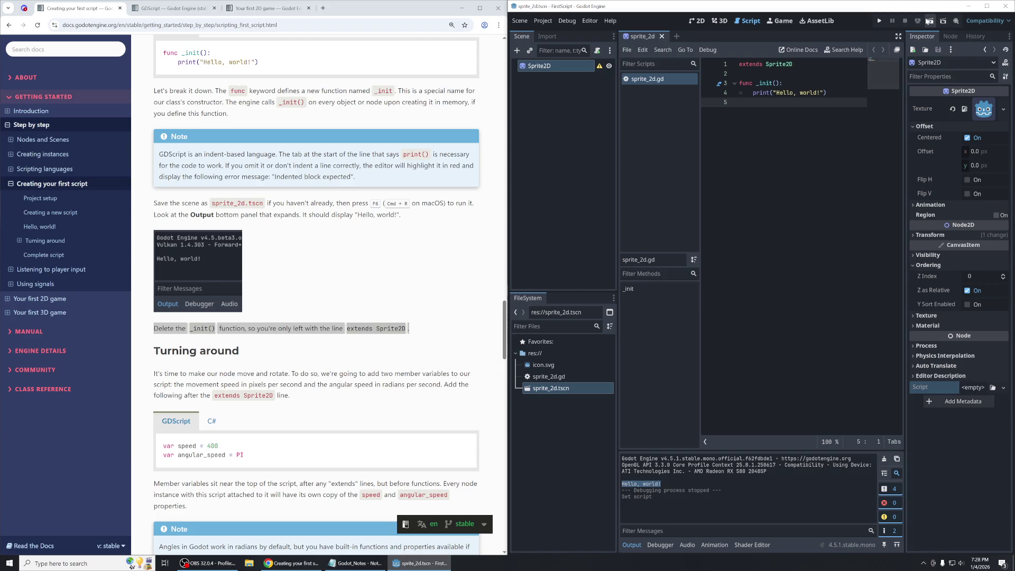
click(931, 21)
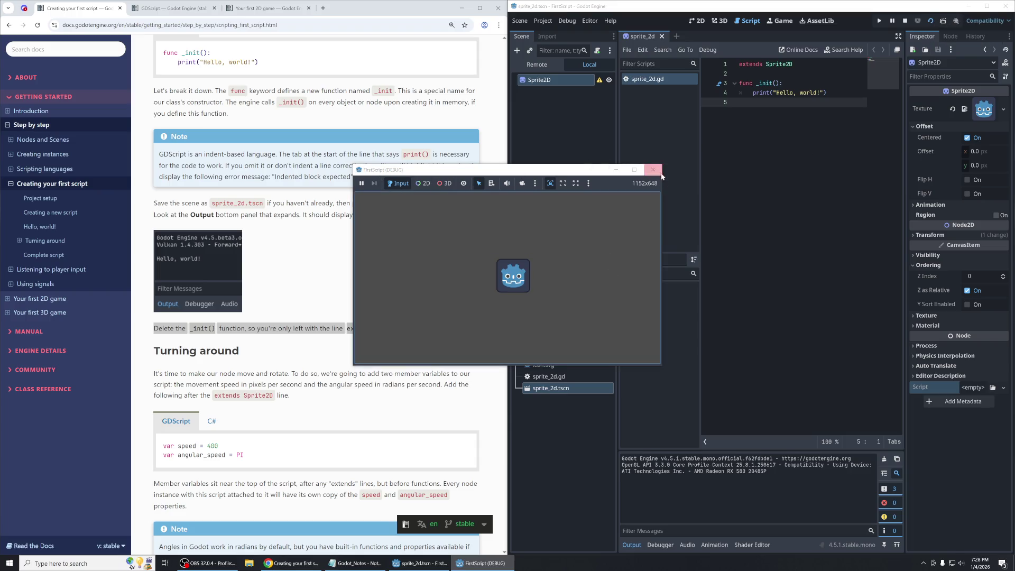
click(653, 169)
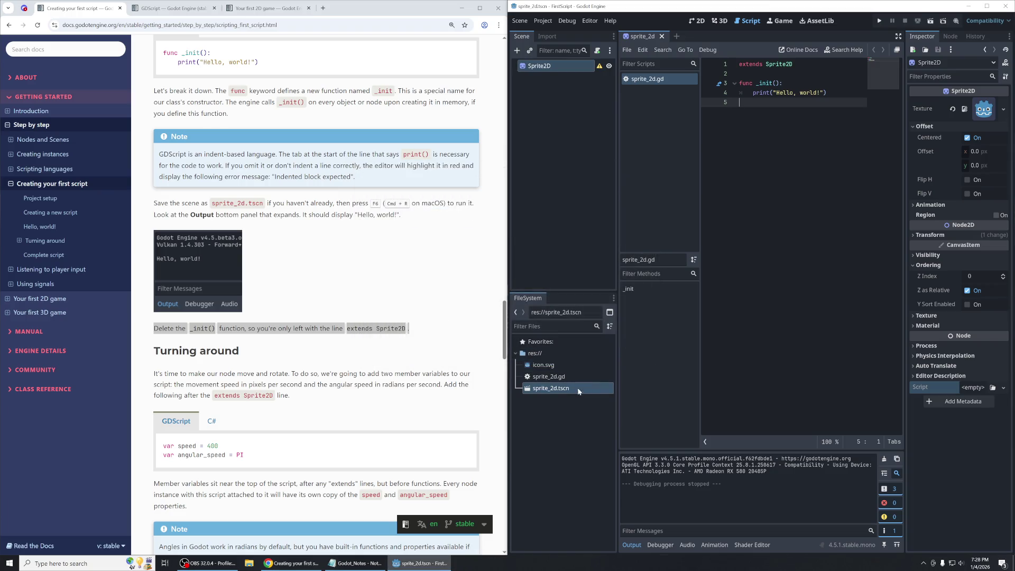
click(970, 394)
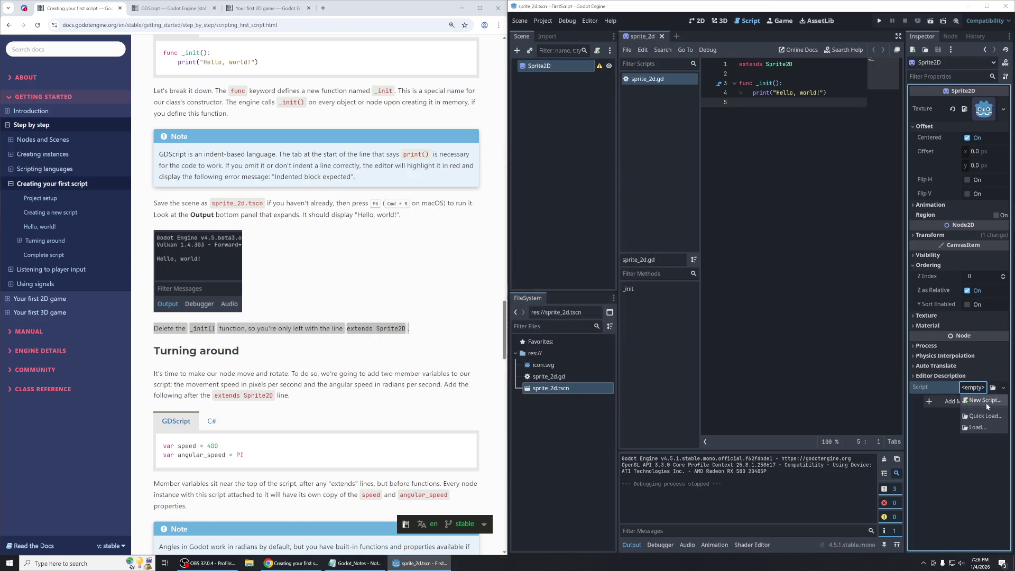
Attach sprite_2d.gd to the Sprite2D node's Script field in the Inspector.
drag(551, 388, 970, 389)
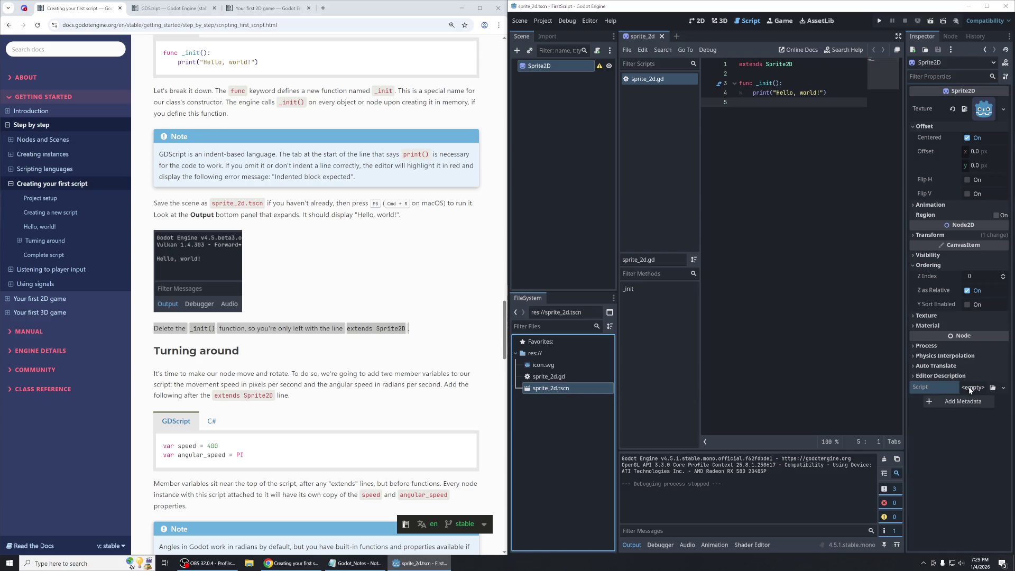
click(545, 376)
drag(548, 378, 973, 389)
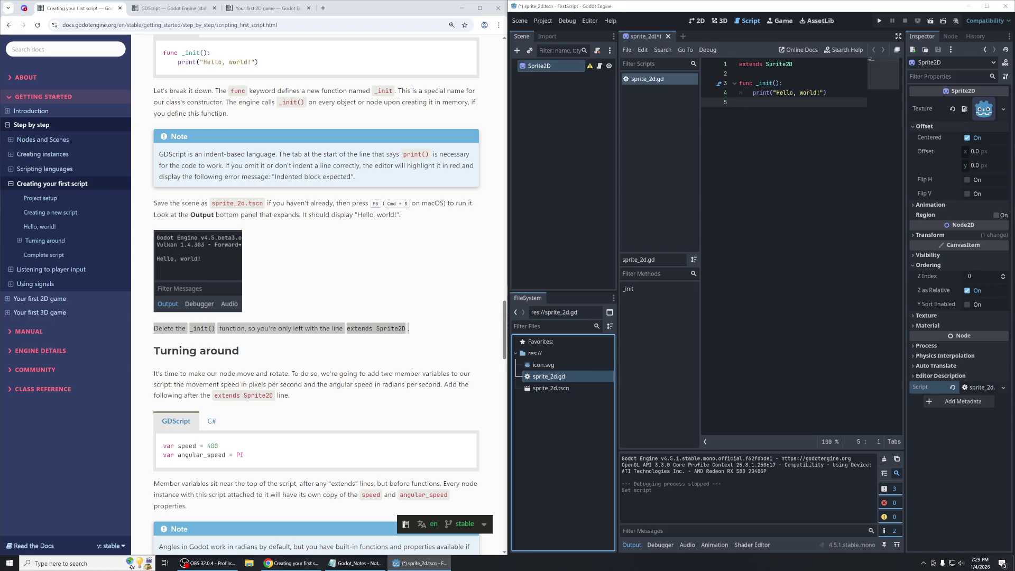
Run the current scene so 'Hello, world!' prints, then close the game window.
click(930, 23)
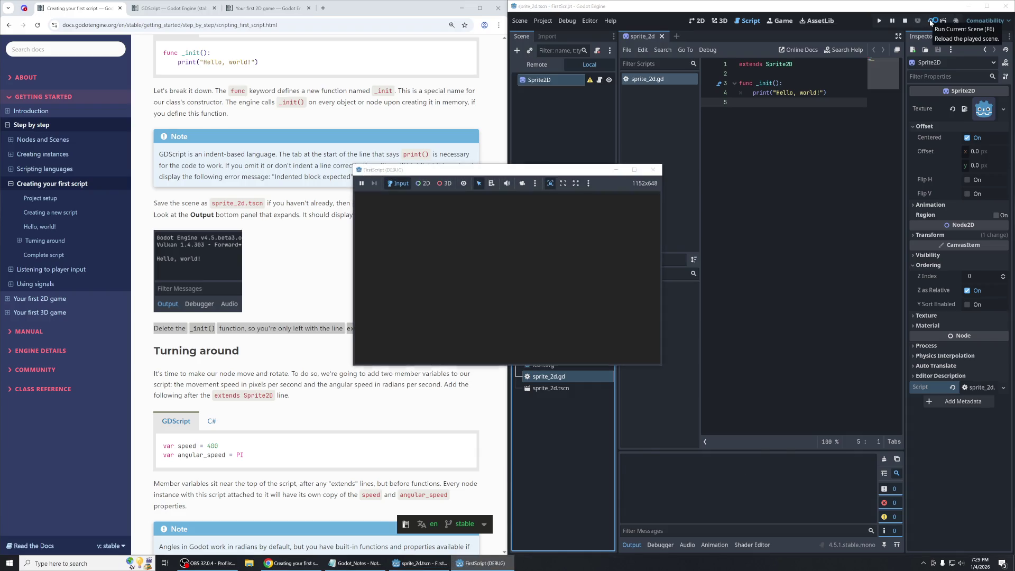
click(689, 484)
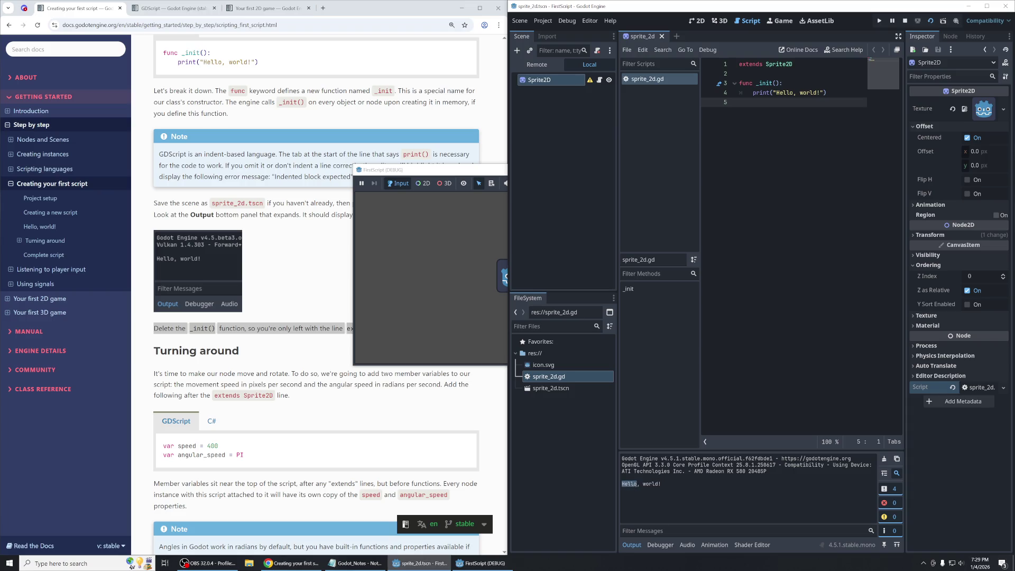
click(478, 563)
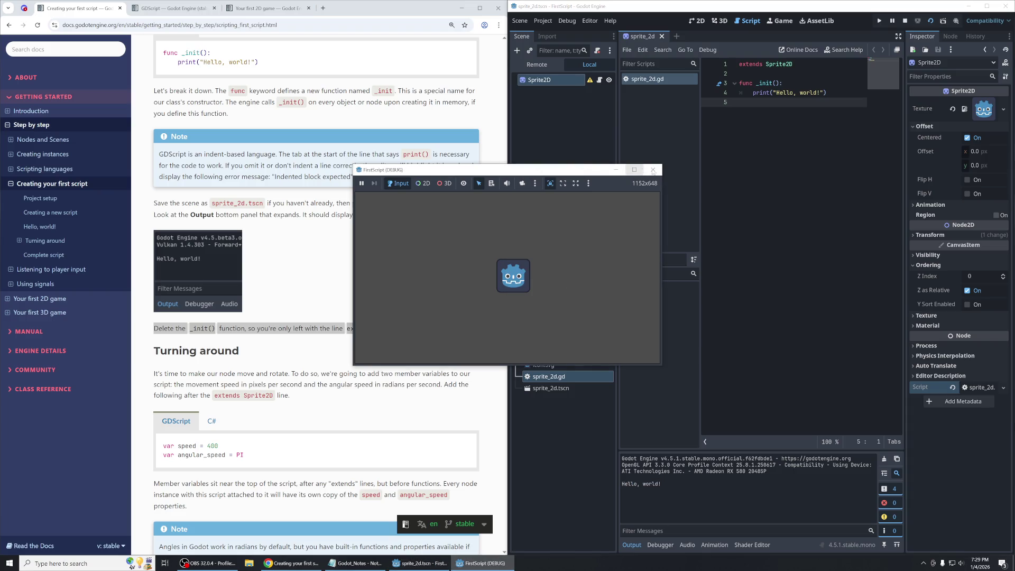
click(655, 170)
click(395, 273)
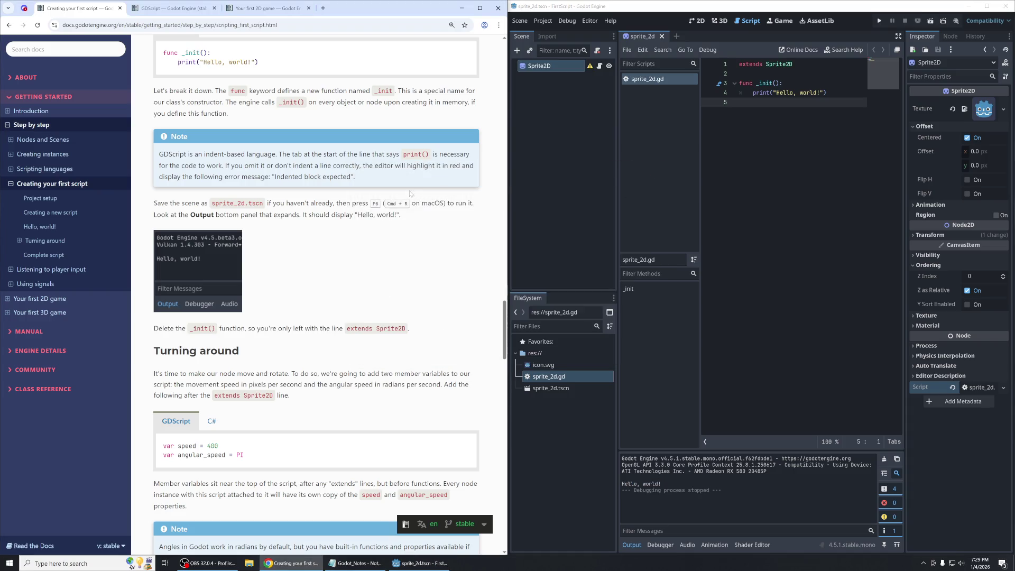
Delete the _init() function and its print line, leaving only 'extends Sprite2D'.
scroll(314, 225, down, 2)
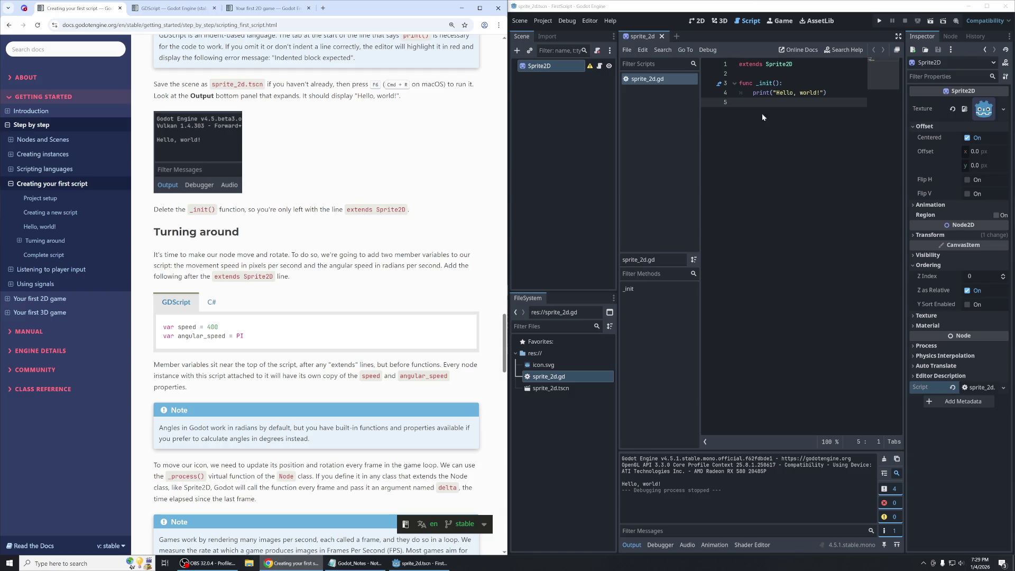
drag(762, 114, 675, 81)
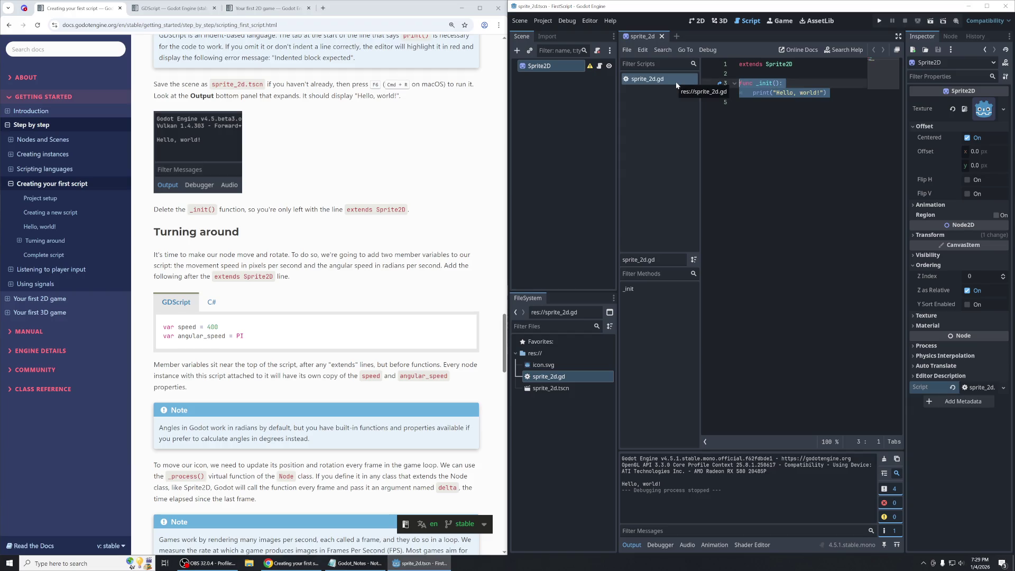
key(Delete)
key(BackSpace)
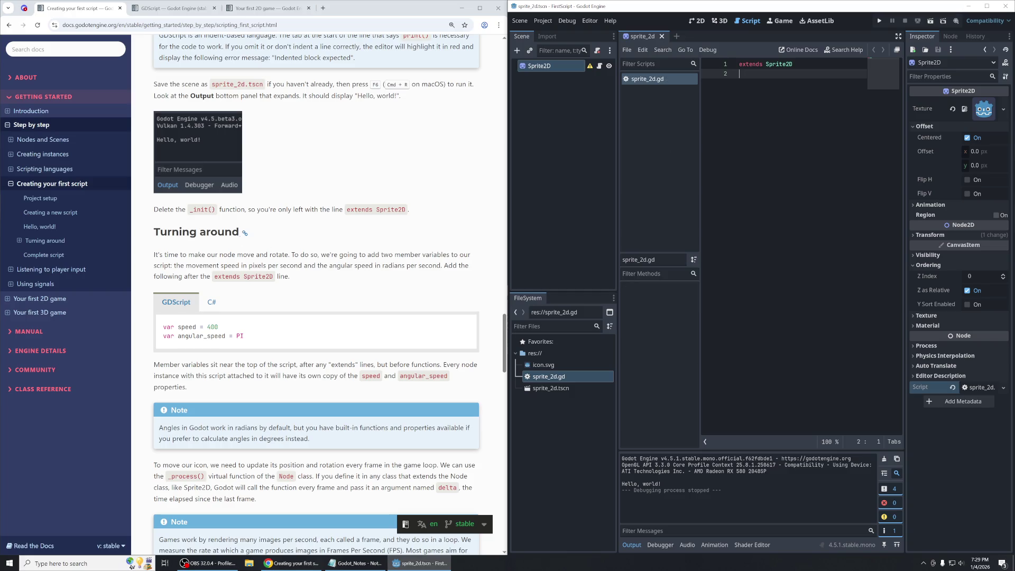
scroll(344, 227, down, 3)
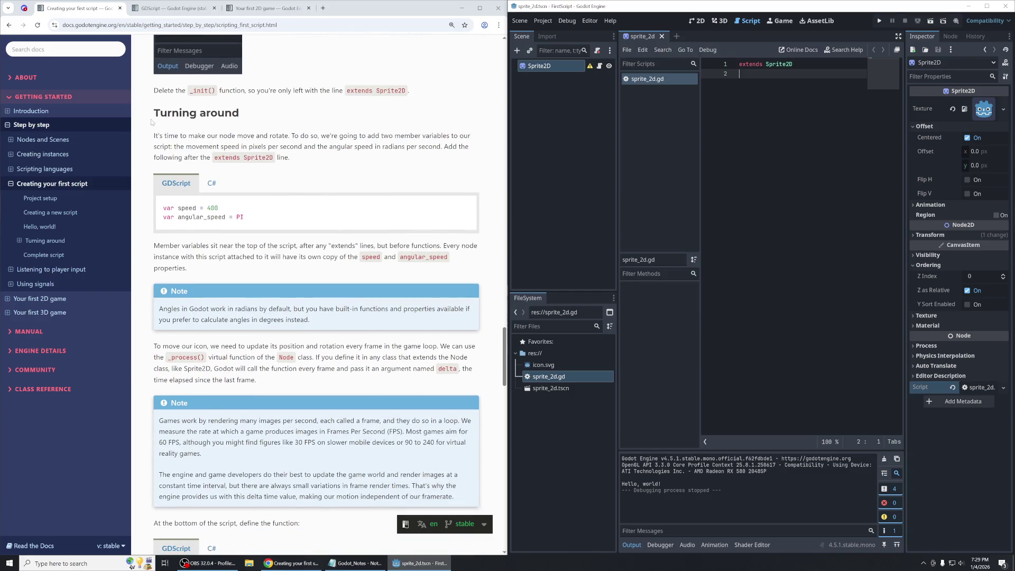
Read the Turning around section and copy its 'var speed = 400' and 'var angular_speed = PI' example.
drag(151, 121, 242, 114)
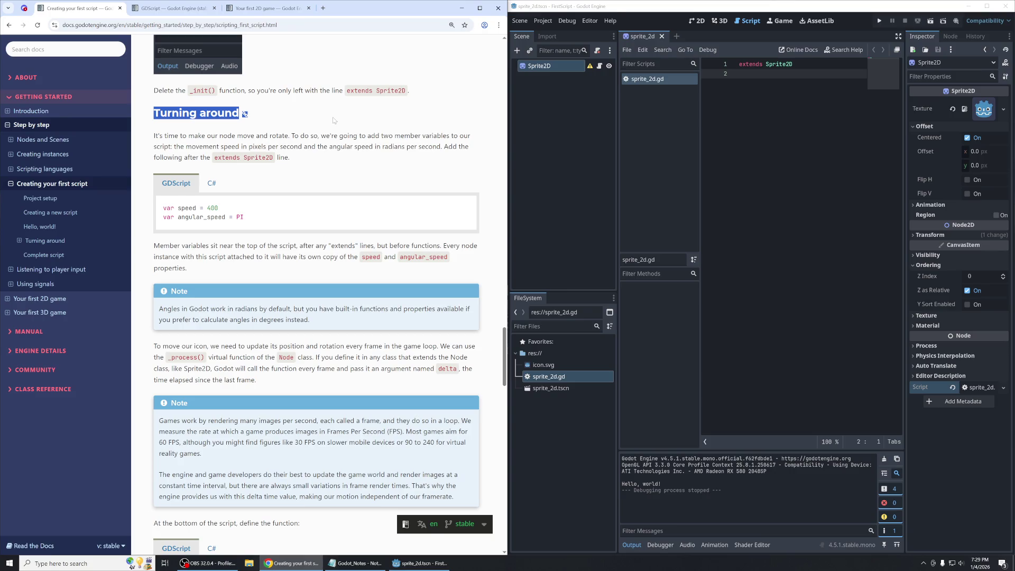
mouse_move(154, 136)
mouse_down()
mouse_move(320, 135)
mouse_move(300, 135)
mouse_move(296, 146)
mouse_move(337, 146)
mouse_up()
click(426, 142)
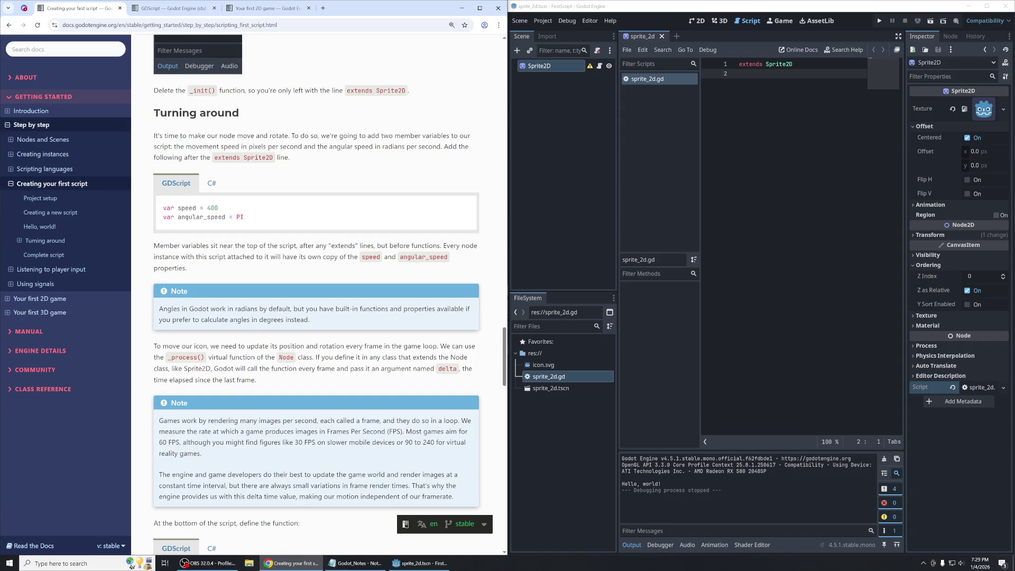
mouse_move(368, 136)
mouse_down()
mouse_move(466, 136)
mouse_move(171, 147)
mouse_move(443, 146)
mouse_up()
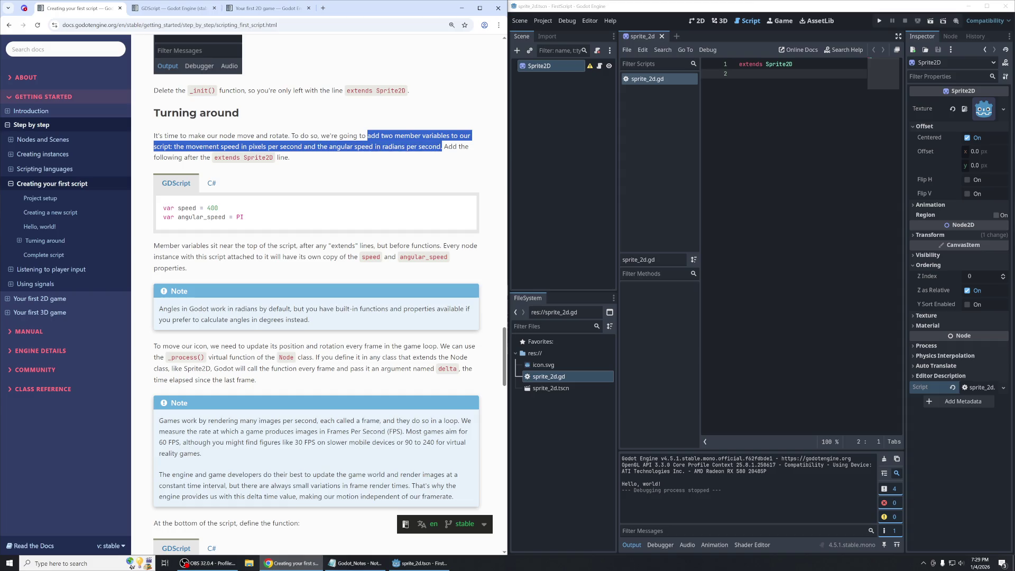
click(410, 157)
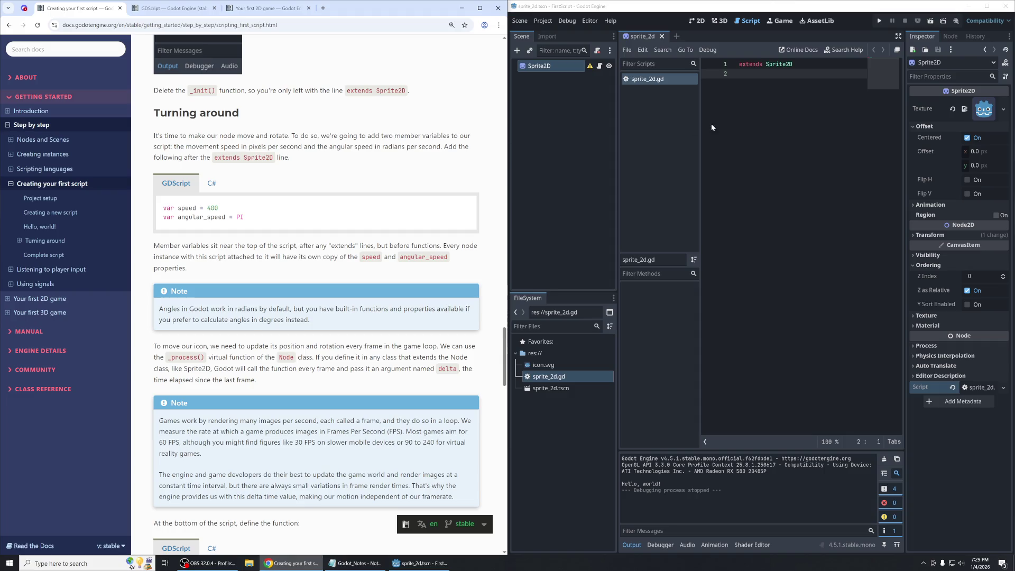
mouse_move(464, 208)
drag(227, 210, 162, 213)
drag(255, 219, 156, 224)
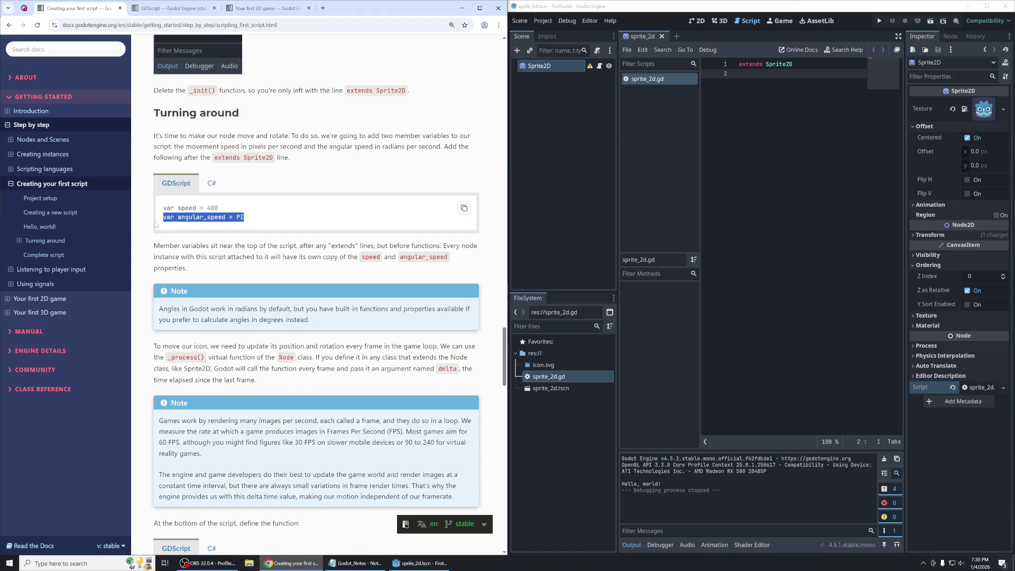
mouse_move(246, 219)
mouse_down()
mouse_move(163, 218)
mouse_move(162, 209)
mouse_up()
click(318, 210)
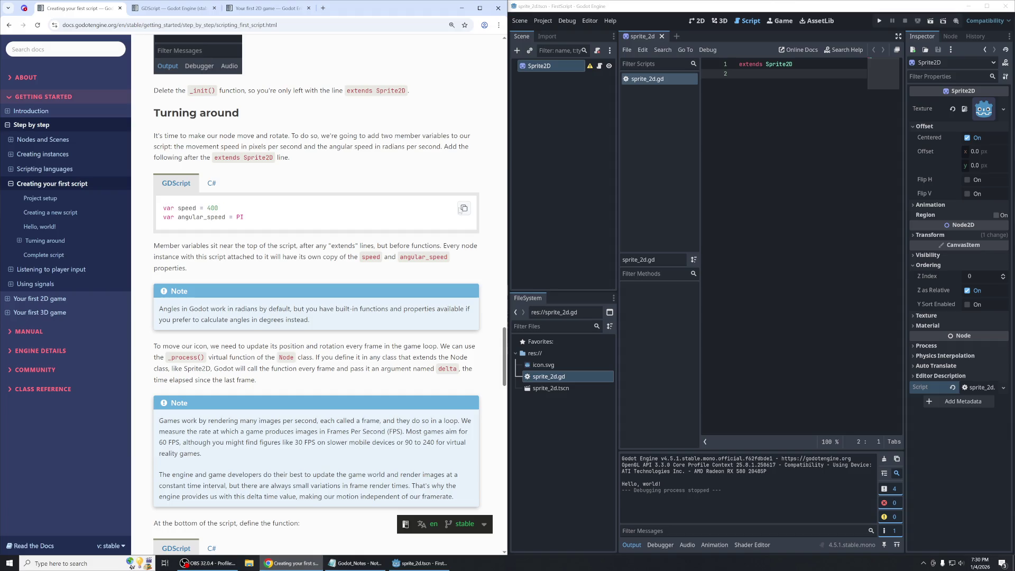
click(464, 208)
key(alt+Tab)
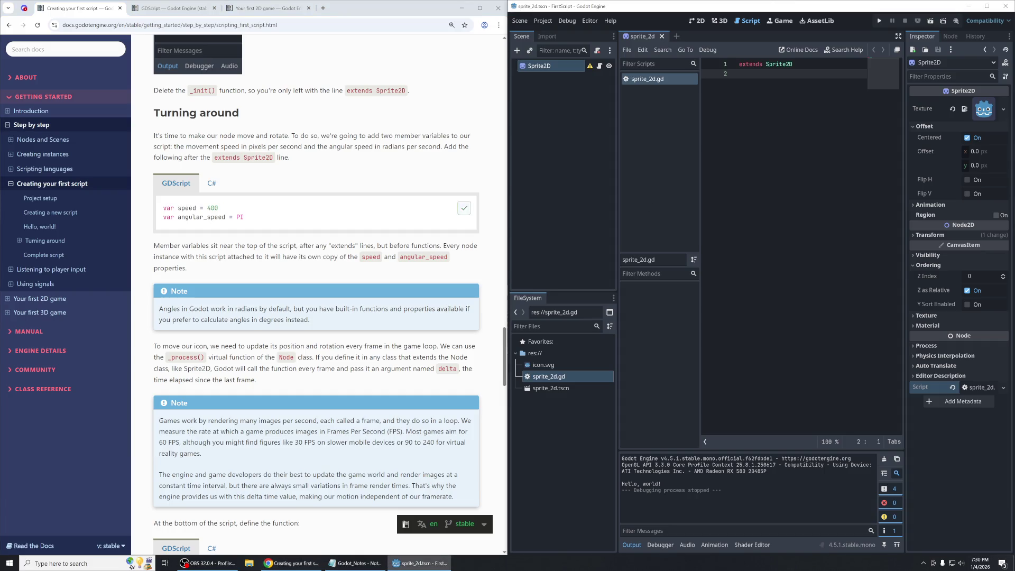
Paste 'var speed = 400' and 'var angular_speed = PI' into sprite_2d.gd.
key(Return)
key(ctrl+v)
key(Return)
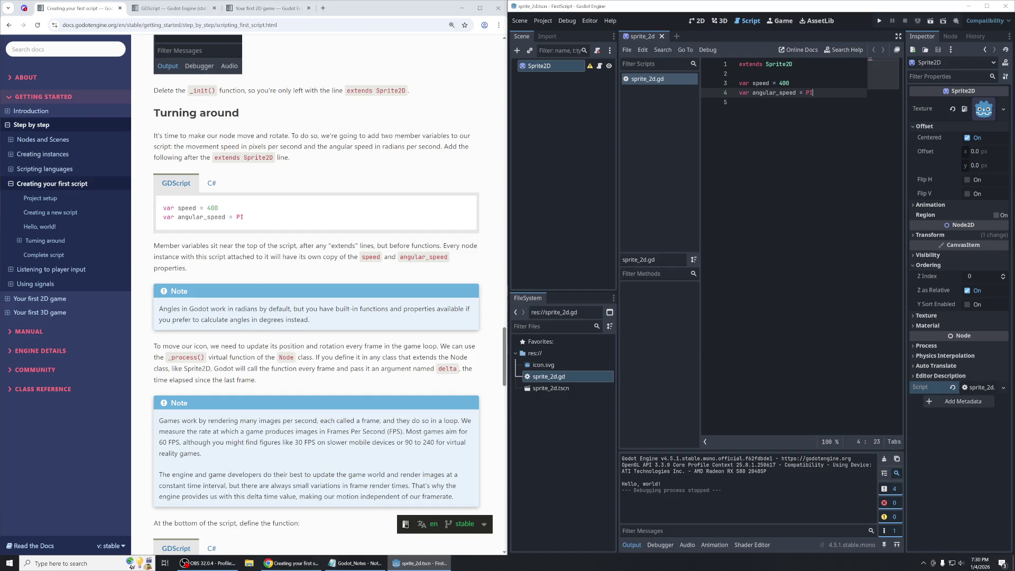
Add '# Member Variables' above the variables and '# Functions' below them, trim blank lines, and save.
drag(442, 245, 134, 238)
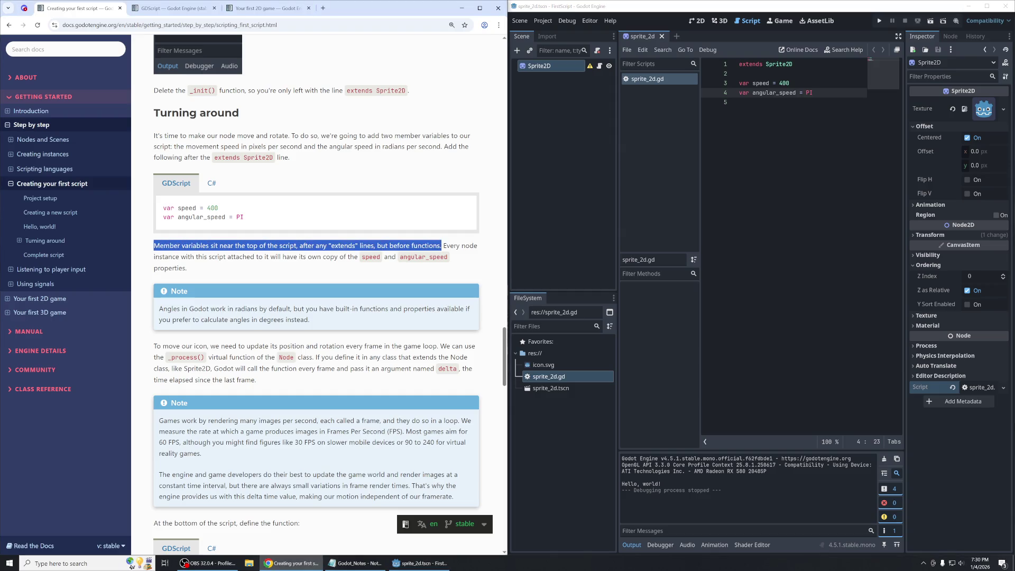
click(782, 74)
key(Return)
text(#)
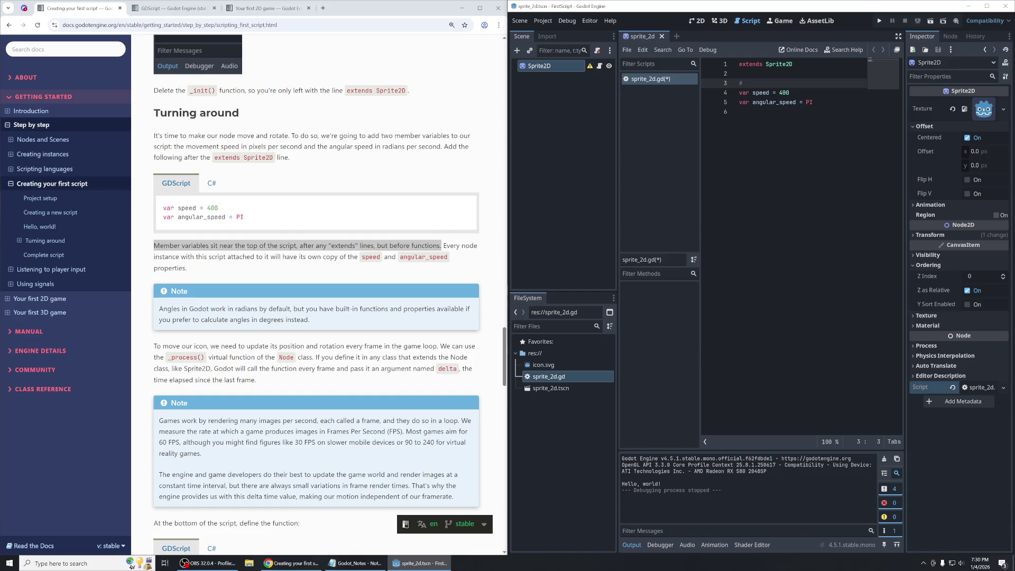
text(Member Variable)
key(Down)
key(Down)
key(Down)
key(Return)
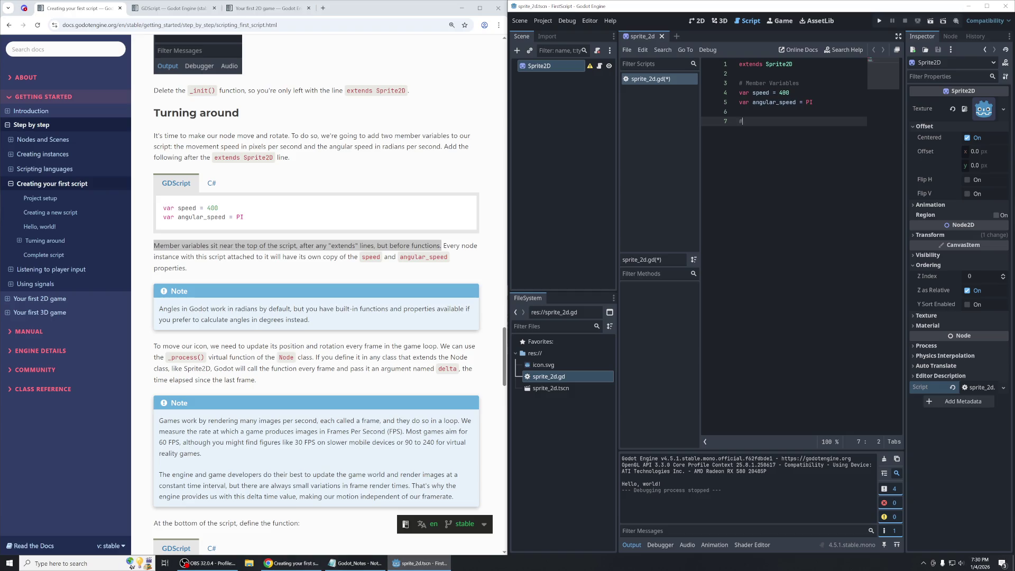
text(Functions)
key(Return)
key(Return)
key(Return)
key(BackSpace)
key(BackSpace)
key(ctrl+s)
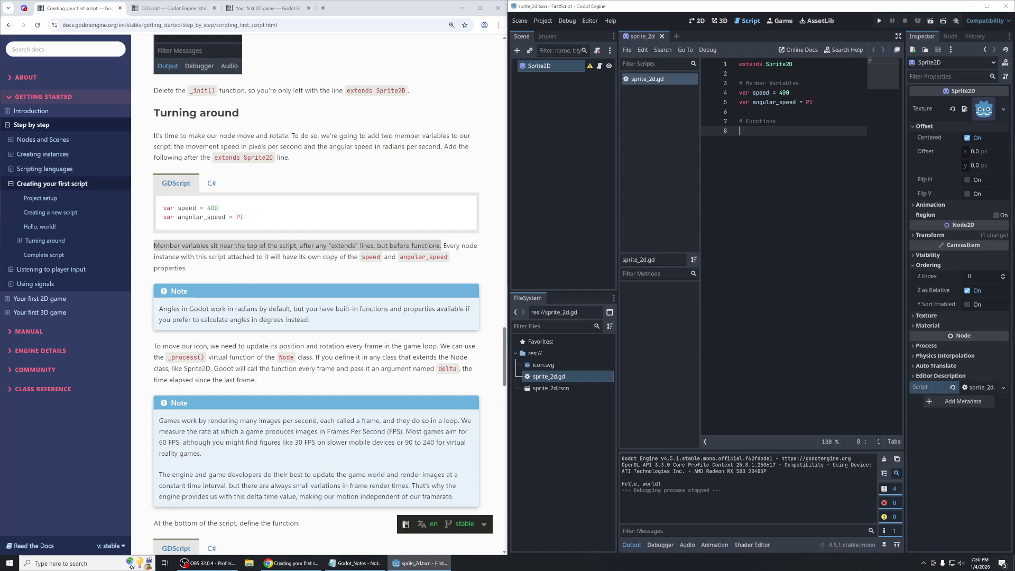
Read the tutorial text about each instance getting its own copy of member variables.
click(430, 271)
drag(413, 270, 359, 257)
click(359, 257)
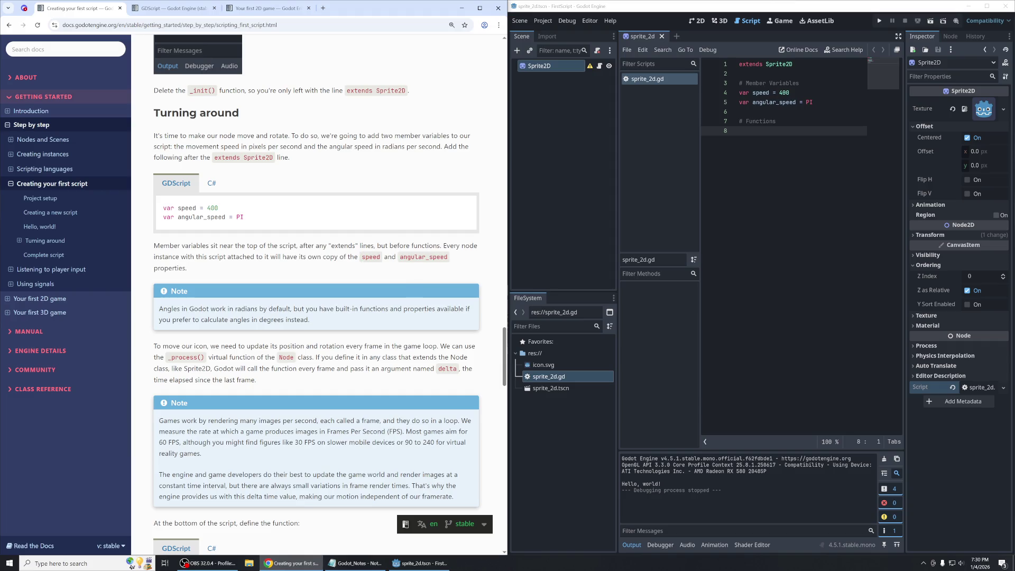
mouse_move(440, 256)
mouse_down()
mouse_move(400, 246)
mouse_move(457, 272)
mouse_up()
click(401, 245)
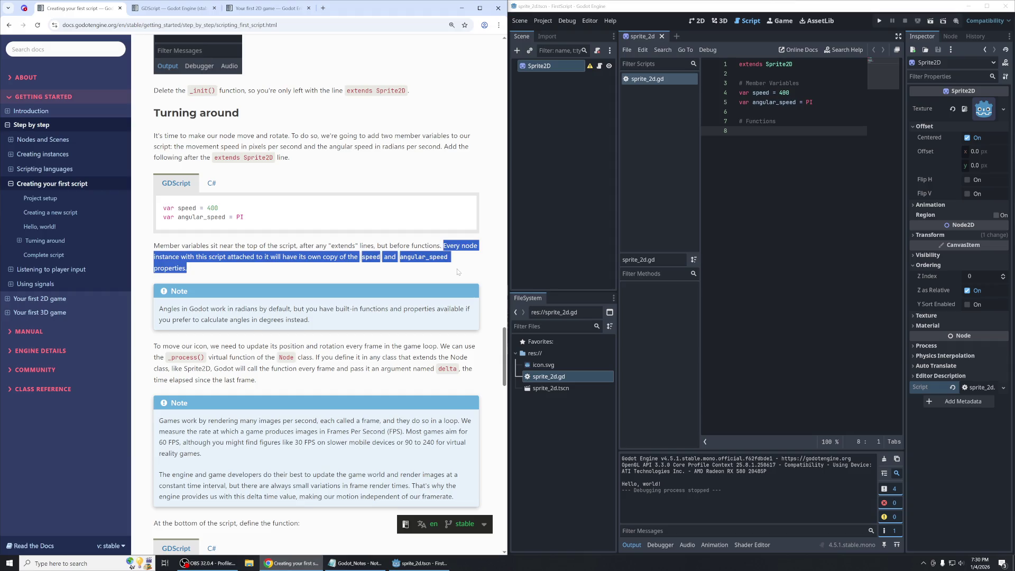
click(549, 66)
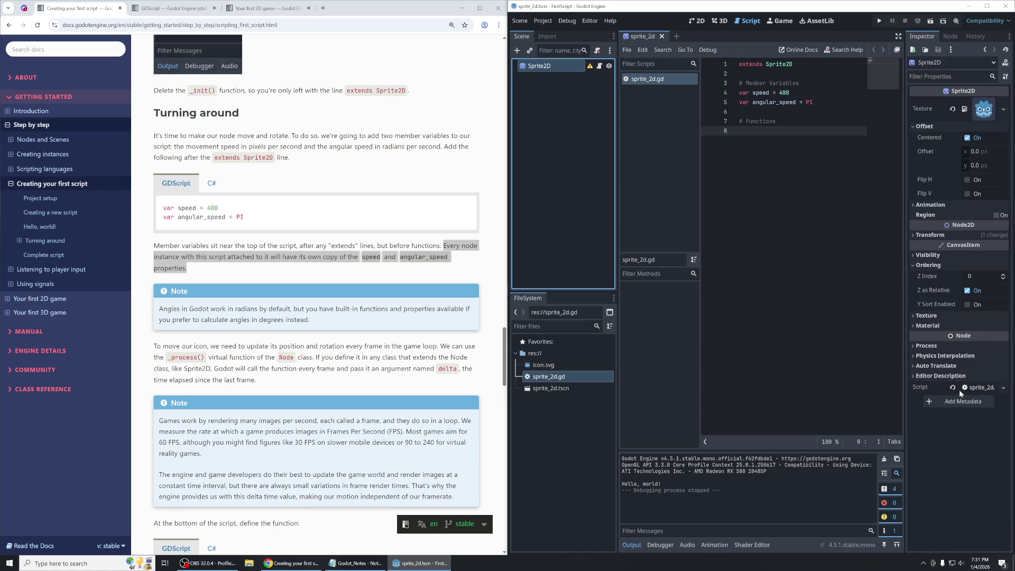
click(1003, 388)
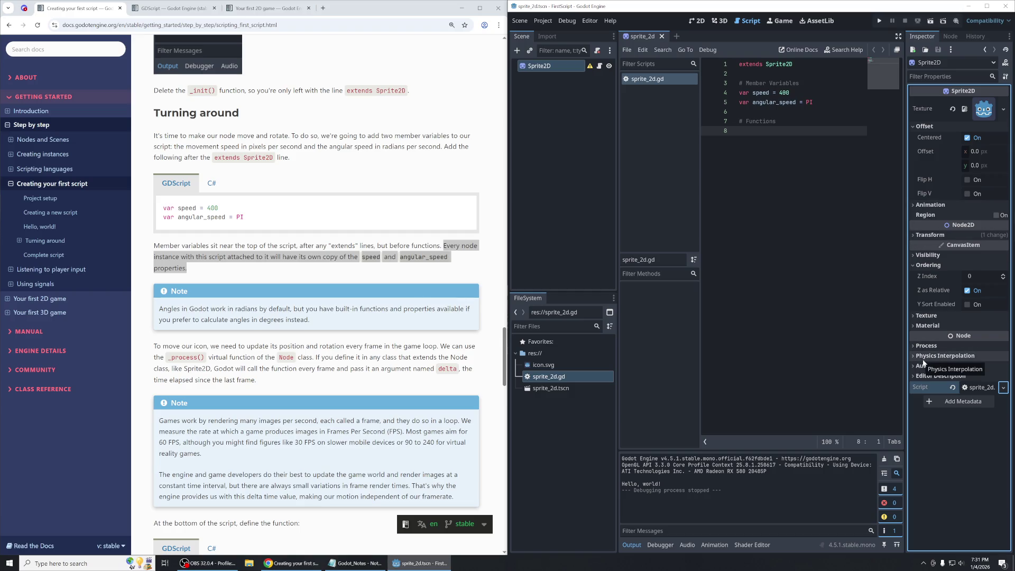
click(255, 303)
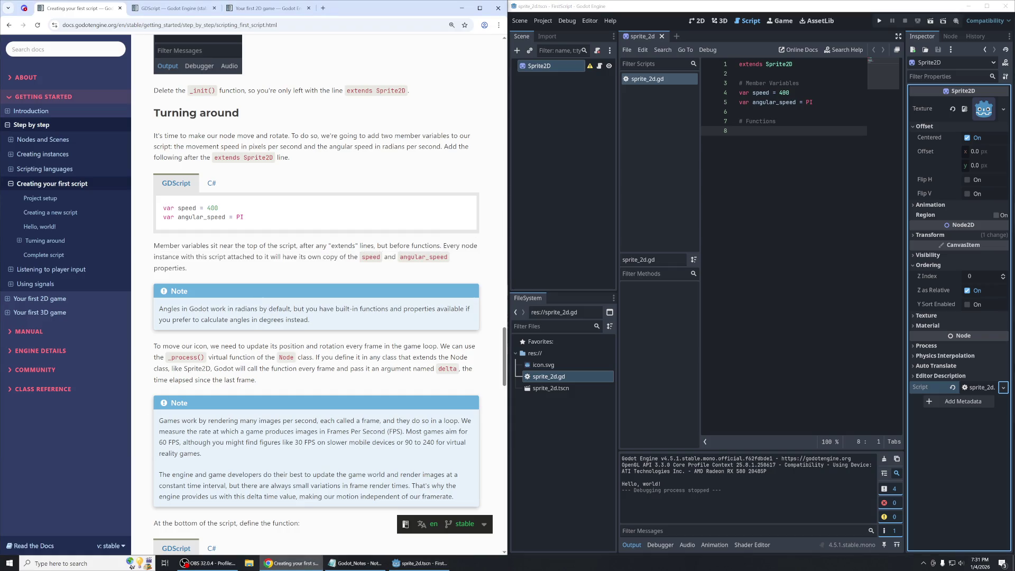
drag(323, 326, 154, 315)
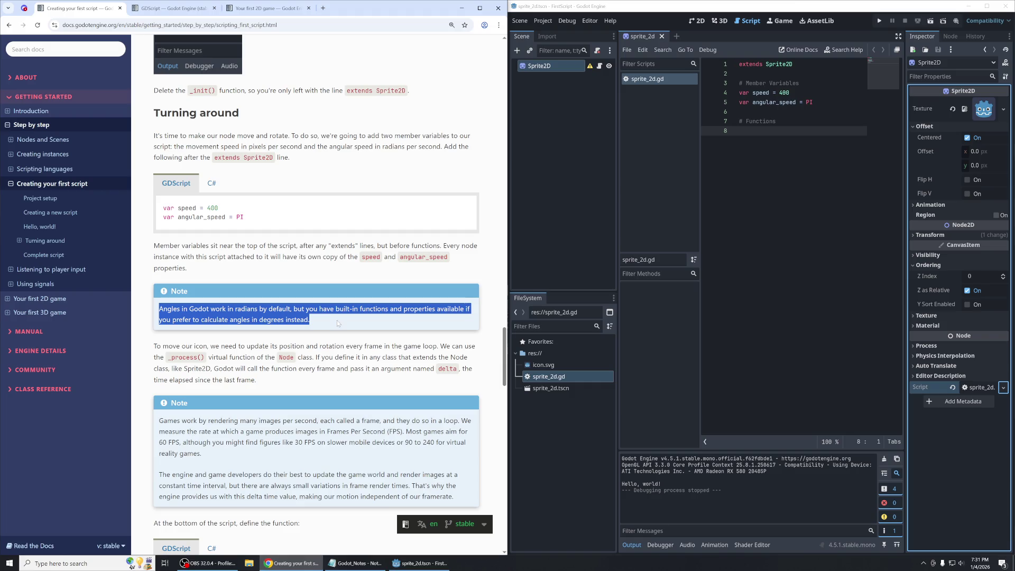
mouse_move(339, 327)
mouse_down()
mouse_move(175, 318)
mouse_move(146, 307)
mouse_move(332, 303)
mouse_up()
scroll(333, 302, down, 3)
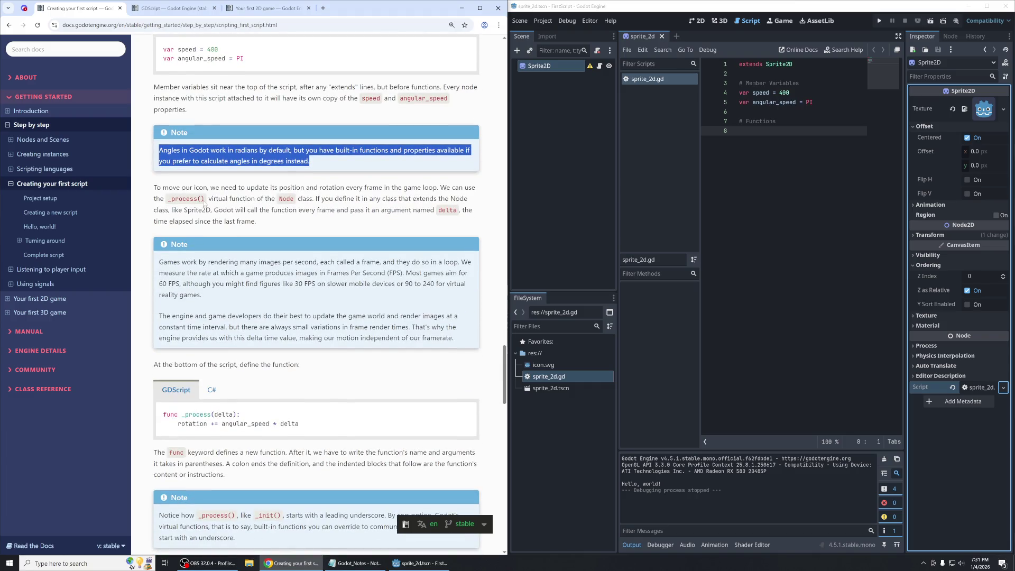
drag(155, 187, 439, 190)
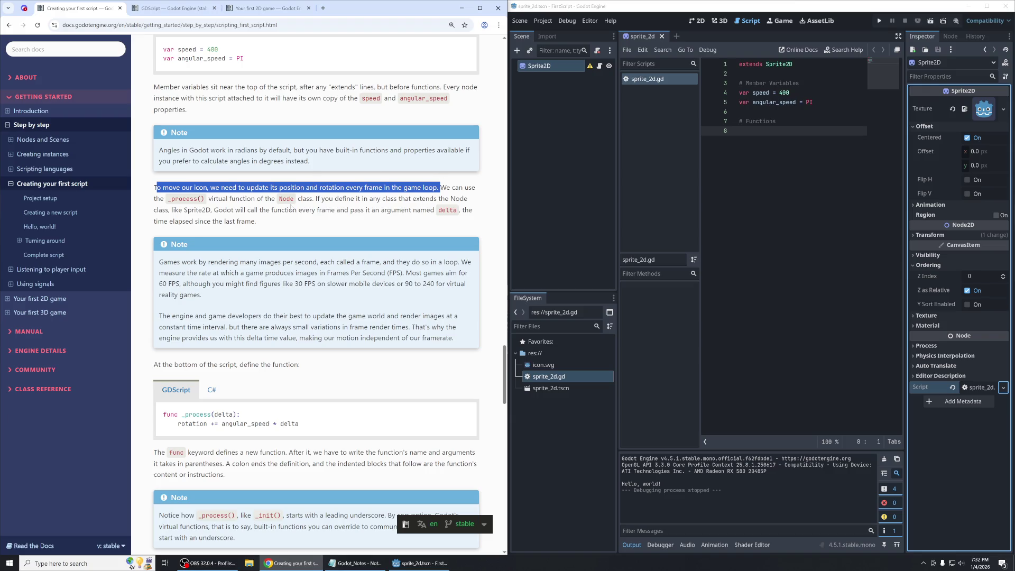
click(301, 202)
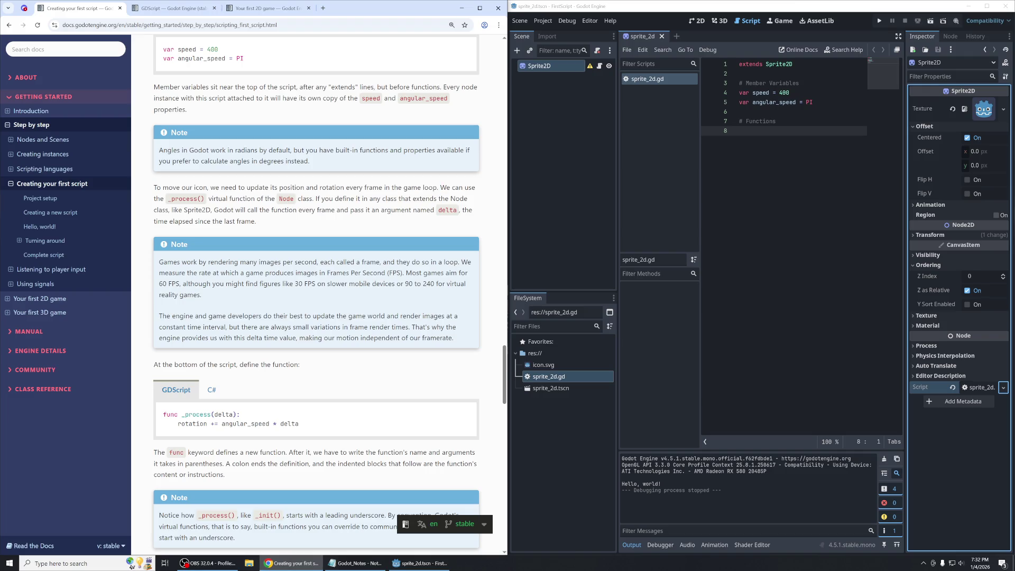
drag(313, 199, 440, 188)
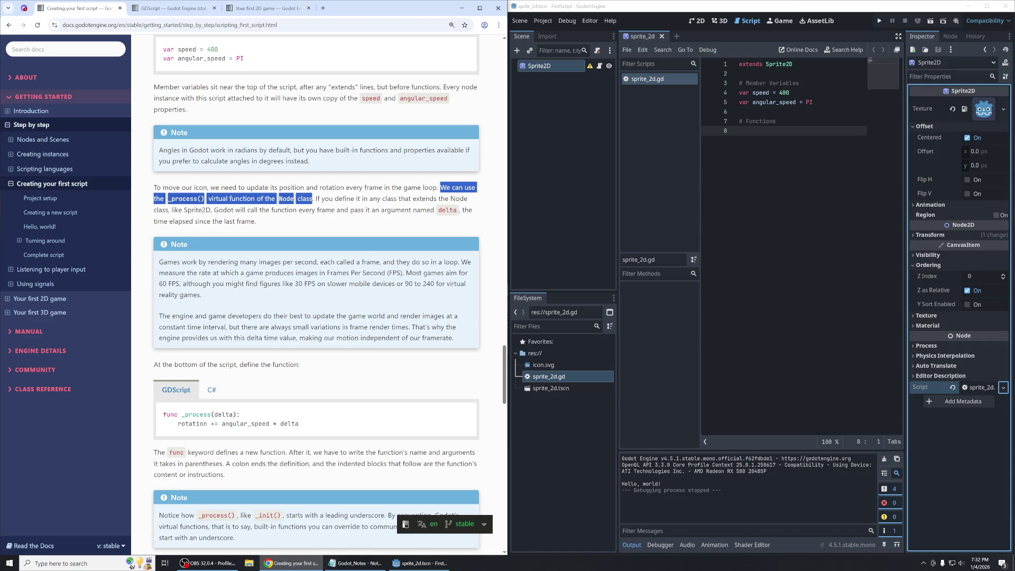
key(ctrl+t)
text(what is a virtual function)
key(Return)
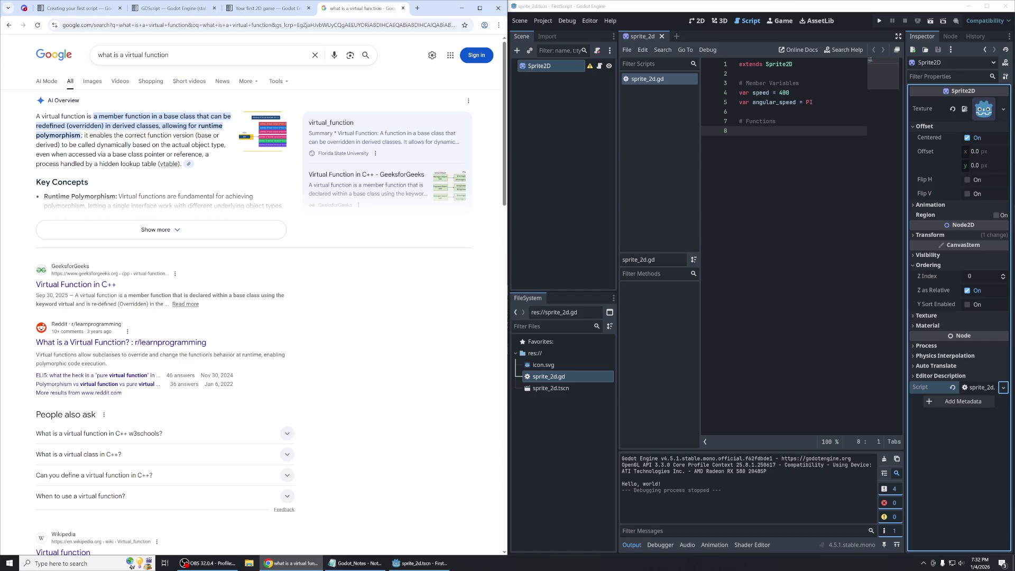
key(ctrl+w)
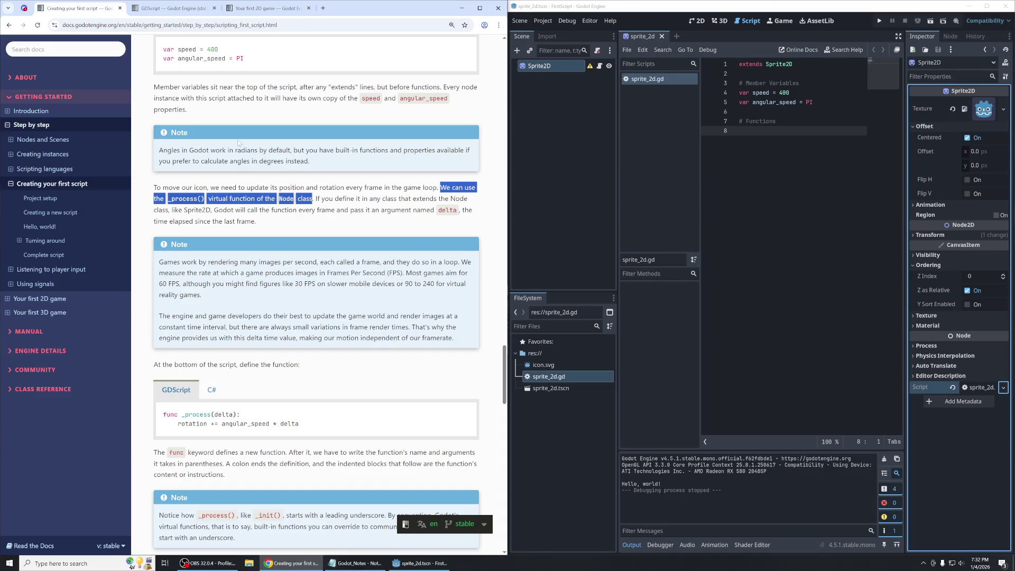
click(177, 207)
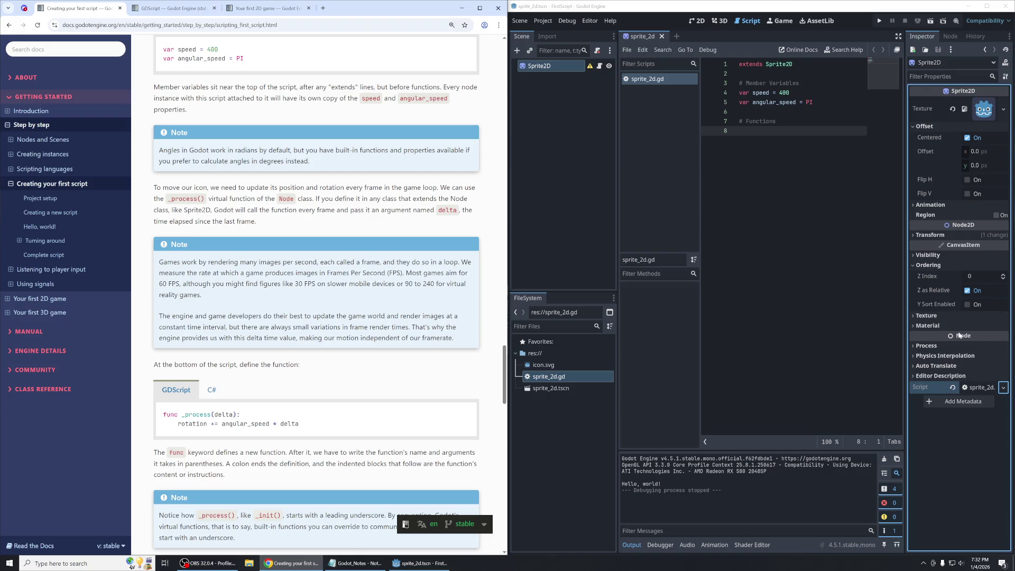
mouse_move(960, 336)
drag(316, 198, 472, 222)
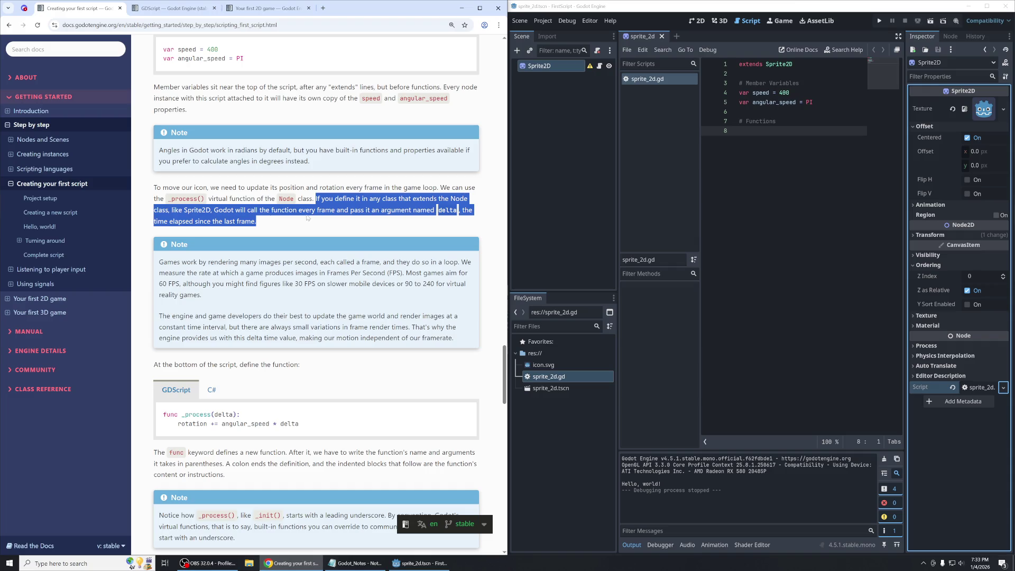
click(275, 219)
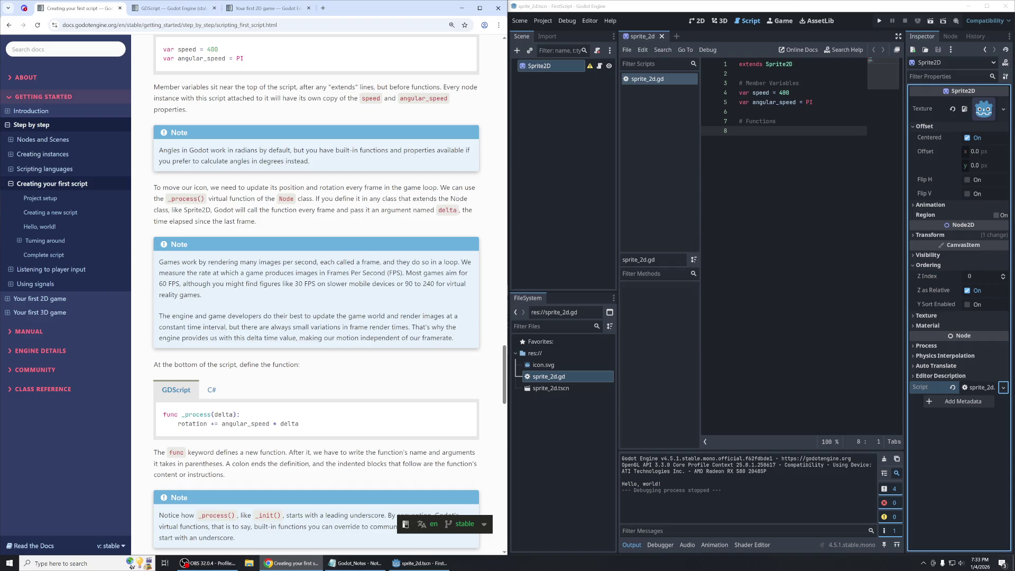
drag(299, 210, 354, 210)
drag(211, 210, 283, 224)
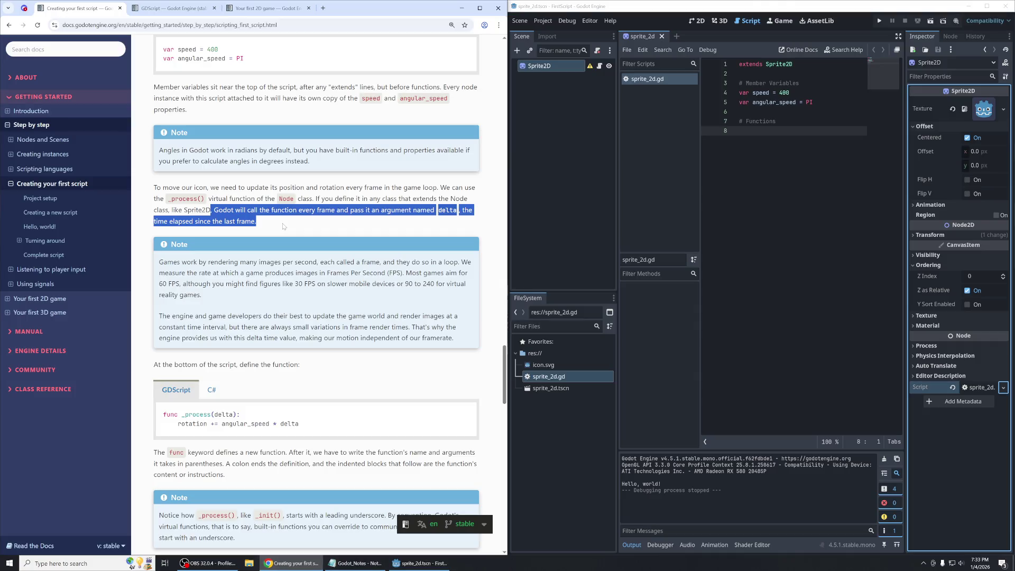
click(284, 225)
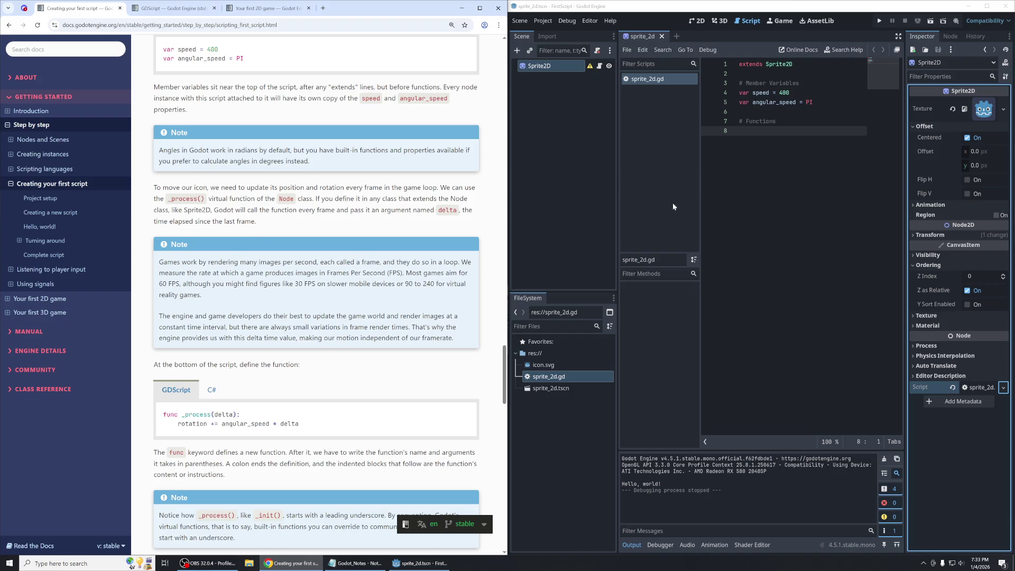
click(767, 174)
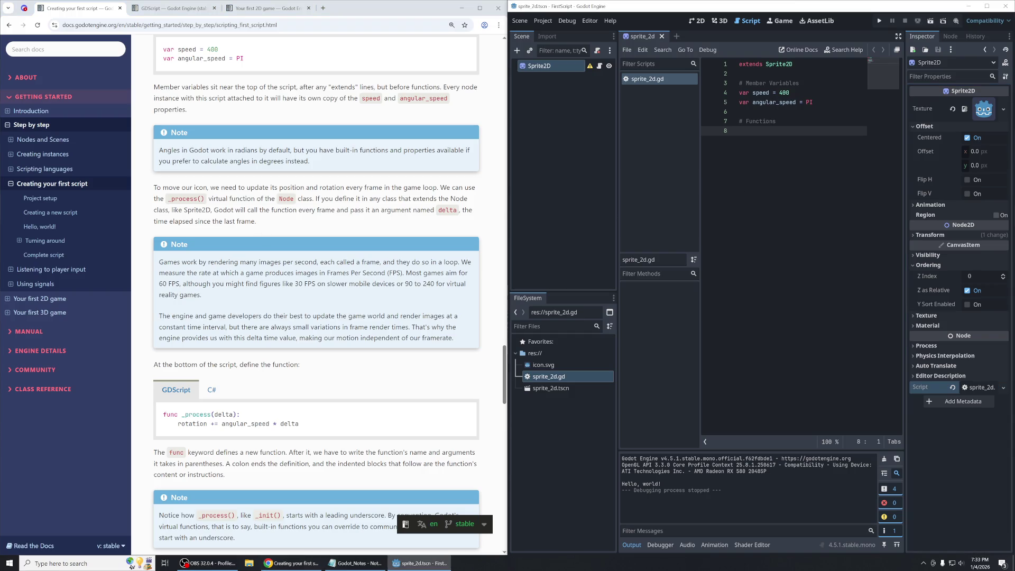
drag(159, 263, 482, 347)
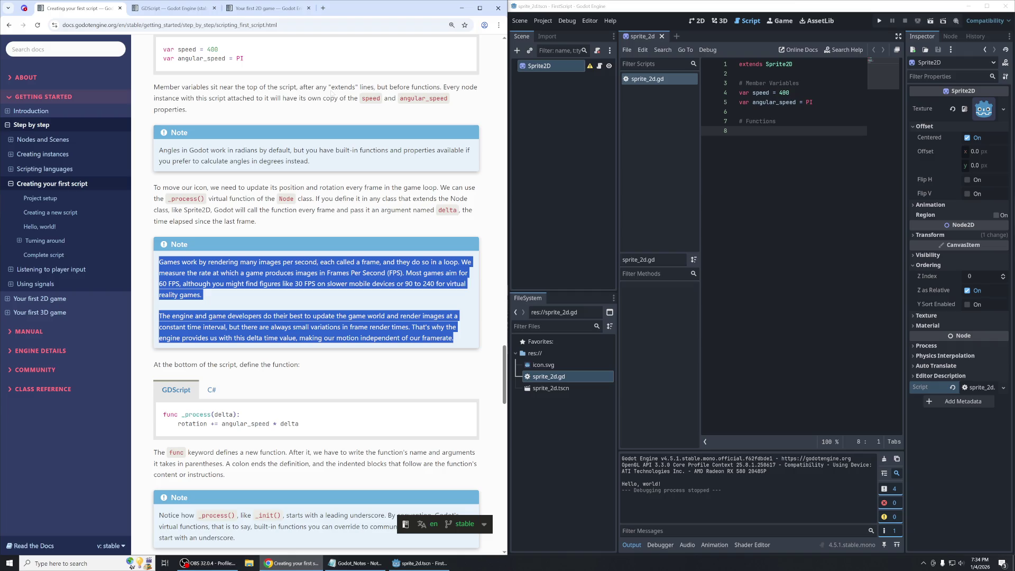
mouse_move(465, 338)
mouse_down()
mouse_move(159, 317)
mouse_move(157, 268)
mouse_up()
click(157, 269)
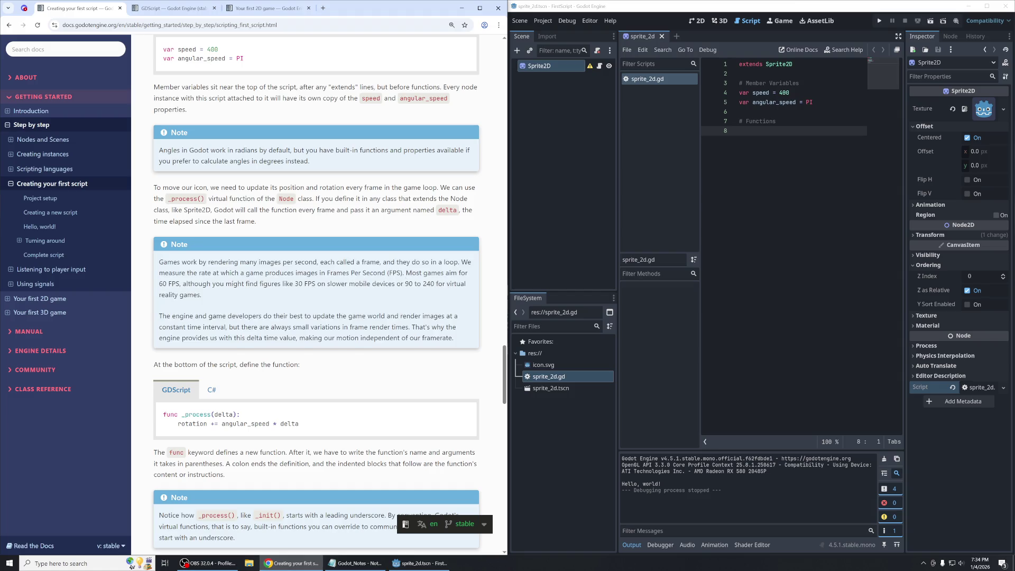
drag(163, 262, 272, 297)
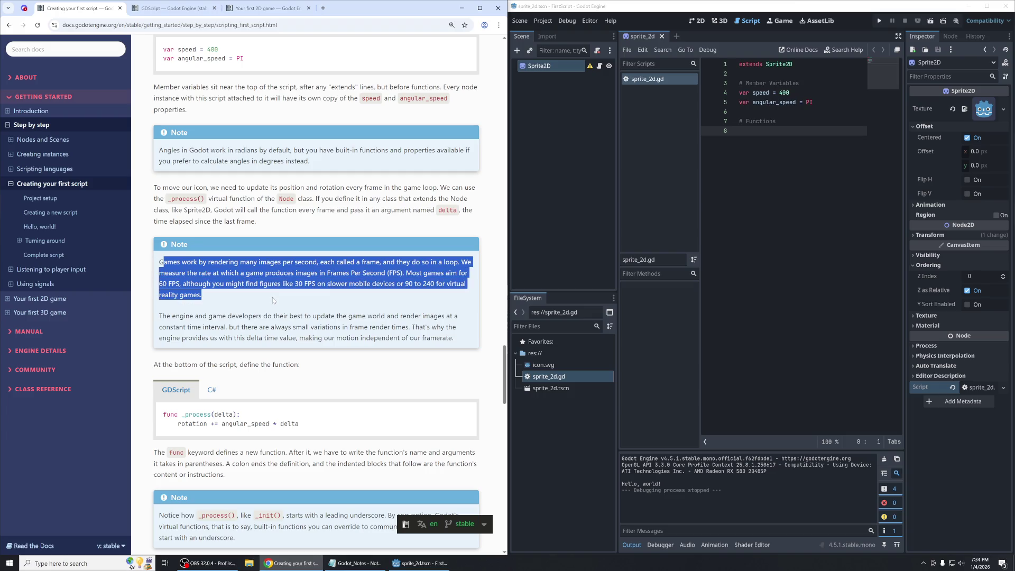
click(272, 297)
drag(190, 315, 392, 327)
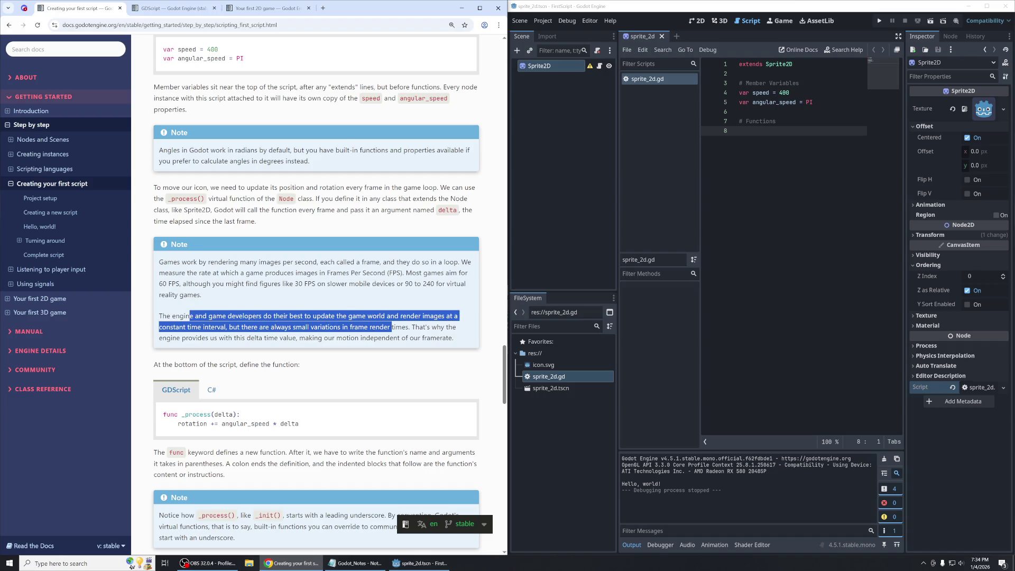
click(463, 316)
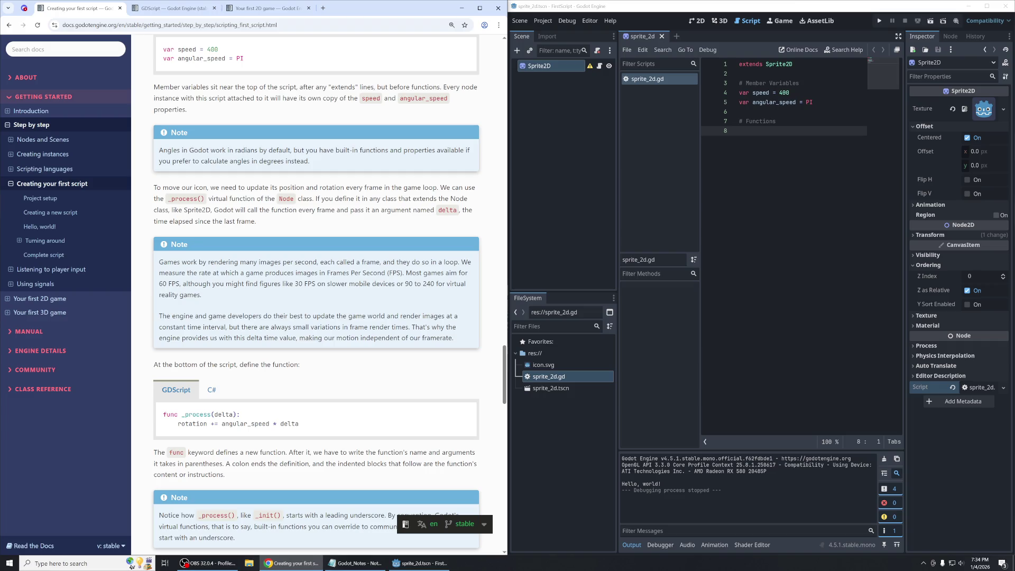
drag(229, 327, 409, 327)
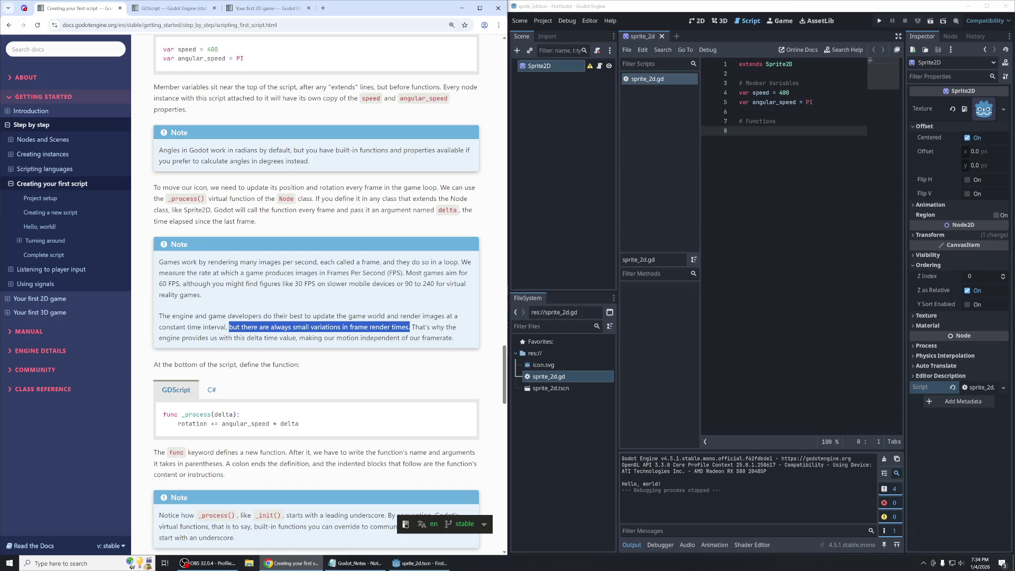
click(409, 326)
drag(158, 316, 410, 327)
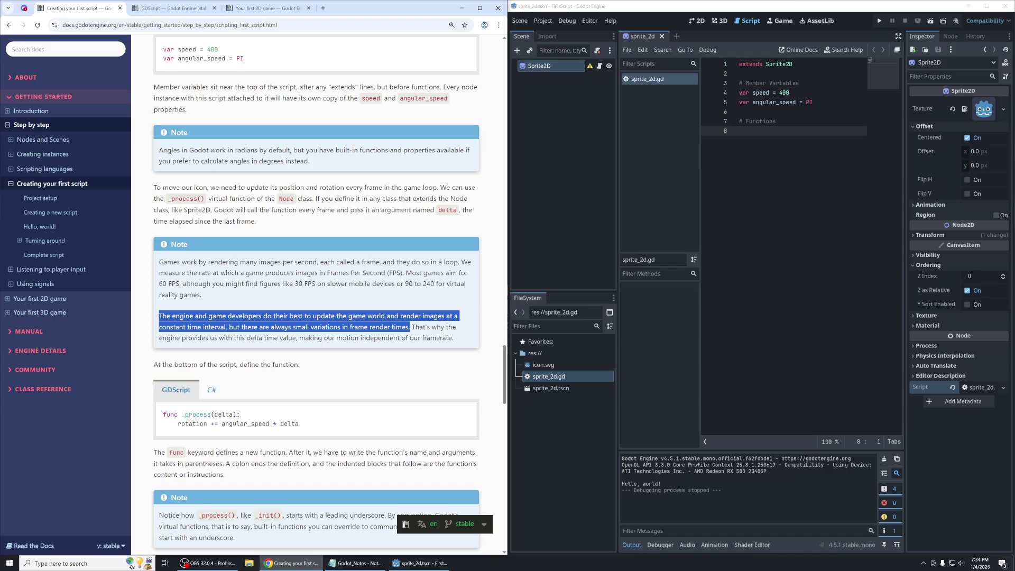
click(409, 327)
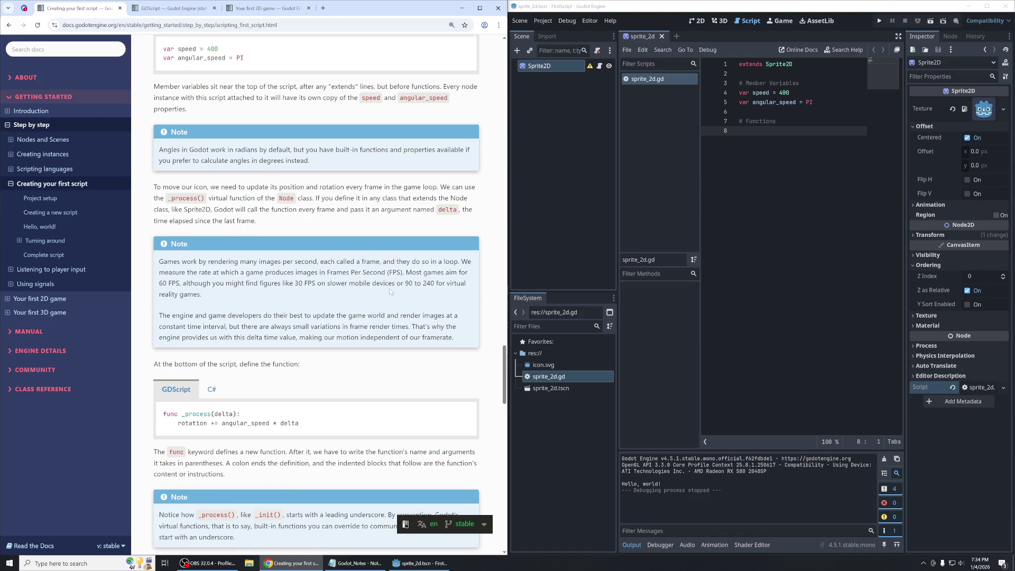
scroll(294, 234, down, 3)
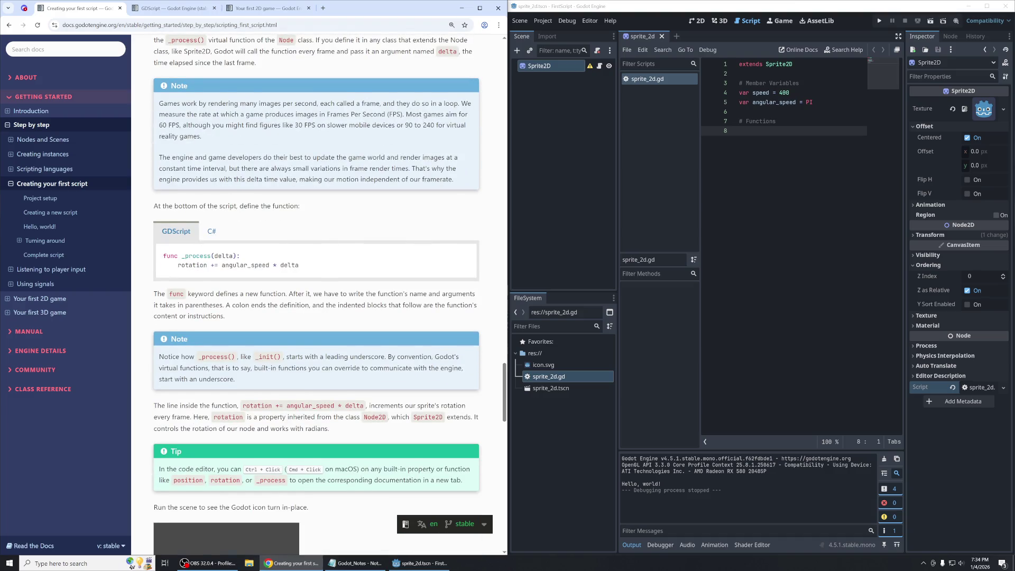
triple_click(227, 206)
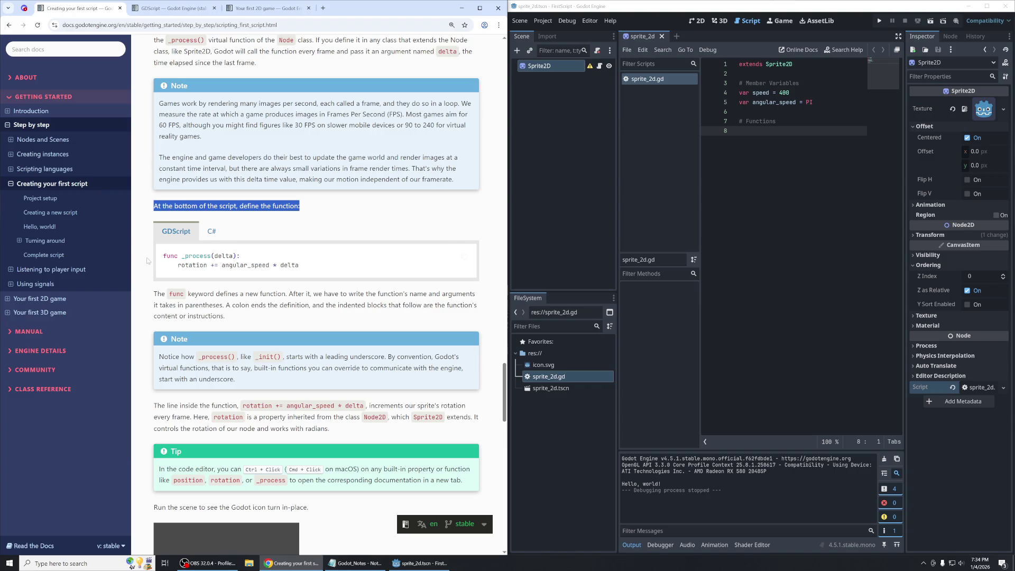
Type 'func _process(delta):' on line 8 under # Functions and start an indented line 9.
drag(164, 256, 241, 256)
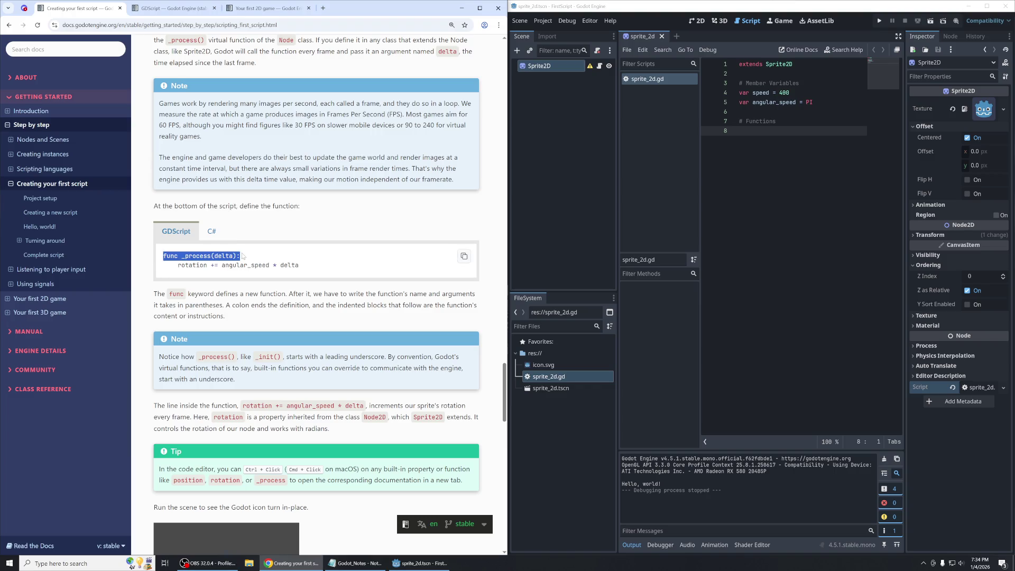
click(284, 259)
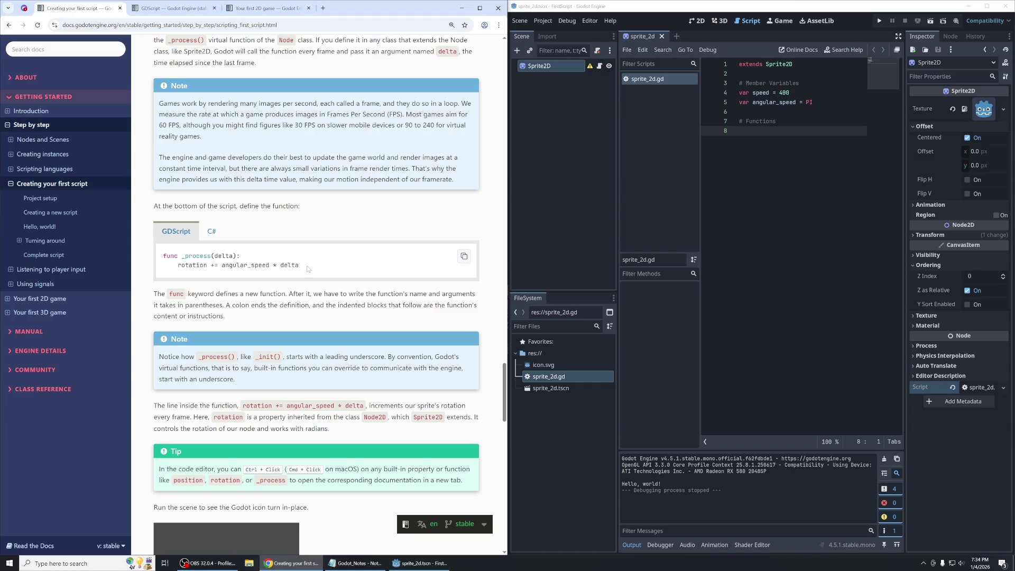
key(alt+Tab)
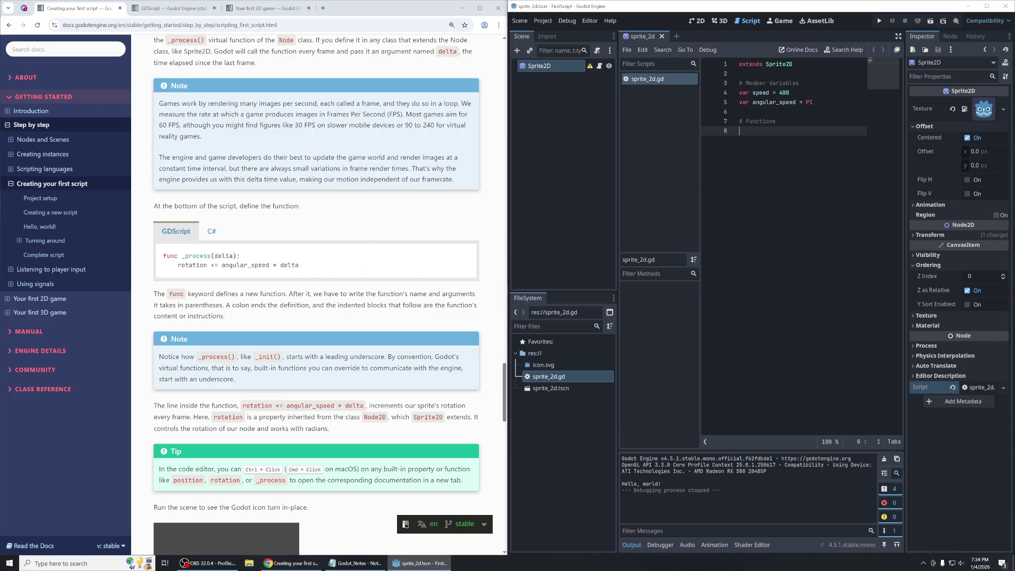
text(func _process)
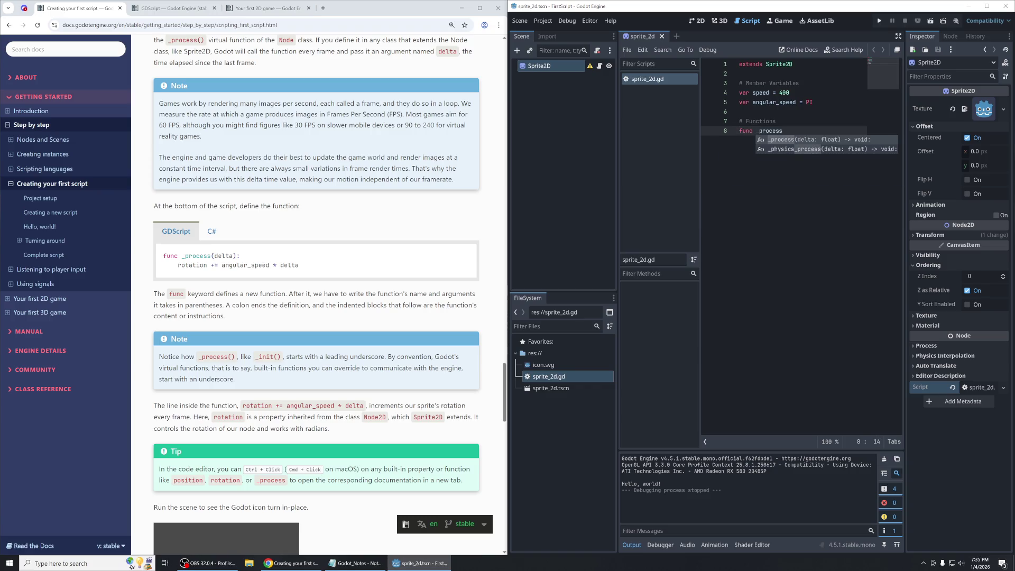
text(()
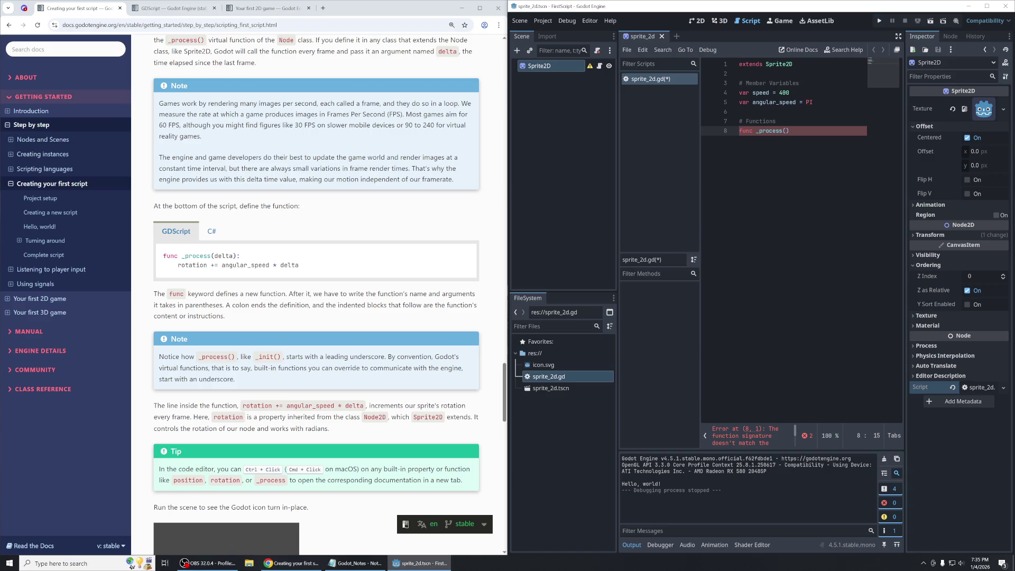
text(delta))
key(Return)
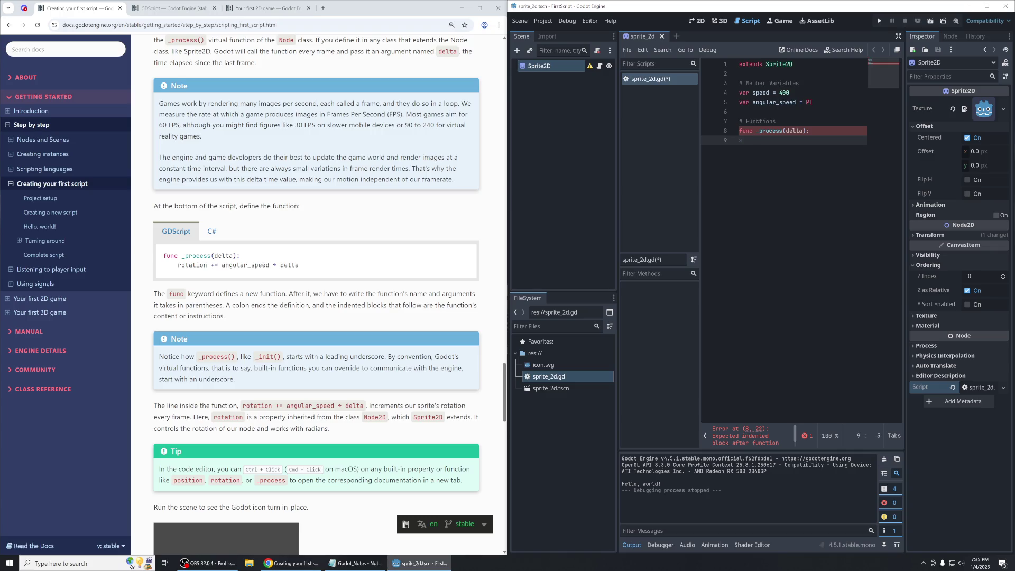
Write 'rotation += angular_speed * delta' on line 9 as the _process body and review it.
text(rot)
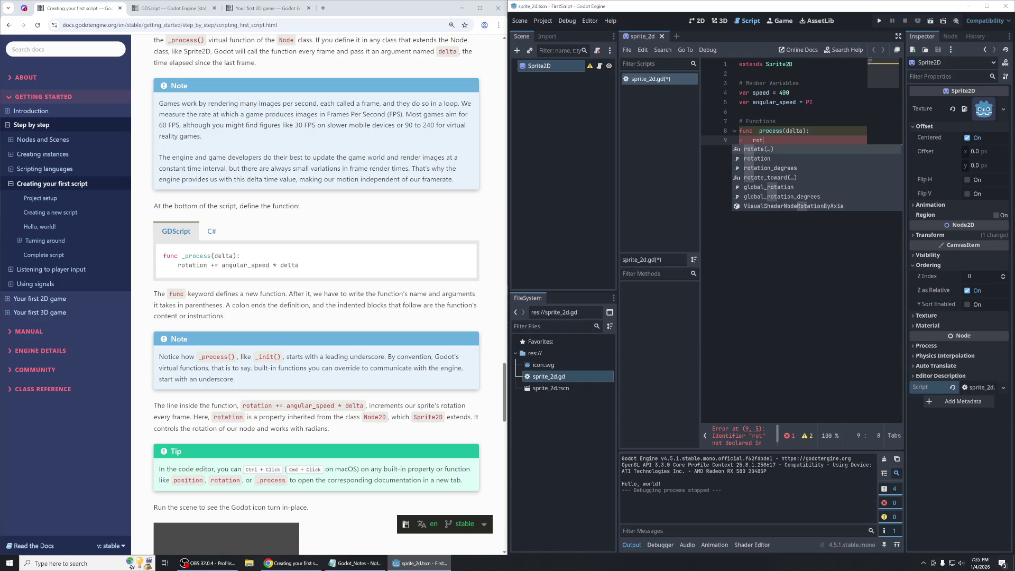
key(BackSpace)
key(BackSpace)
key(BackSpace)
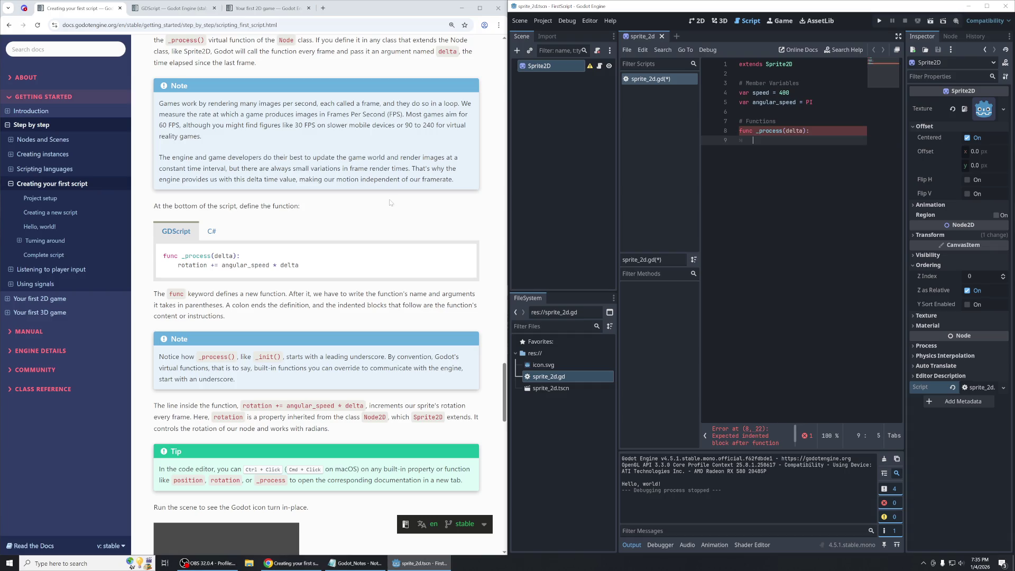
text(rot)
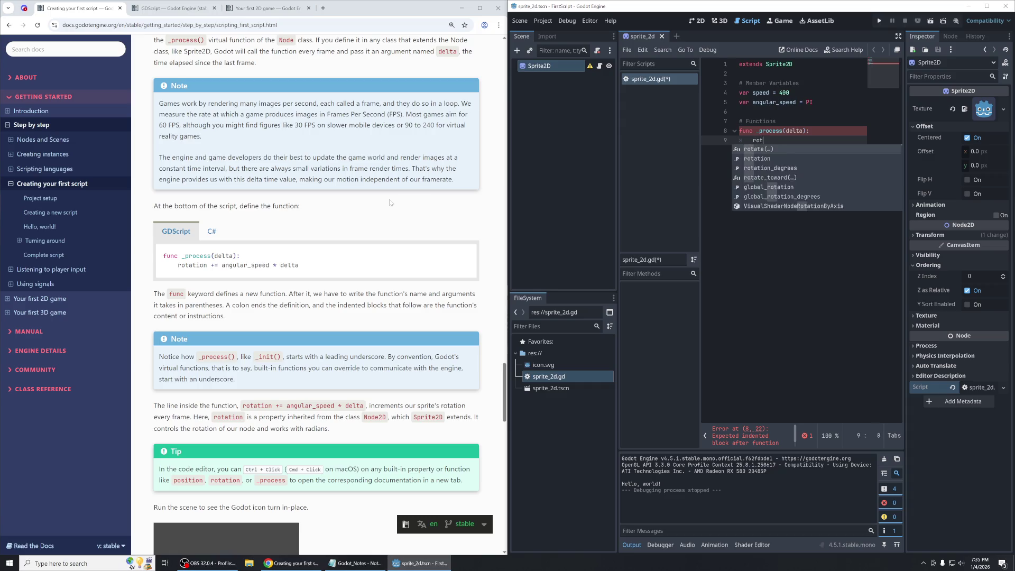
text(ation +=)
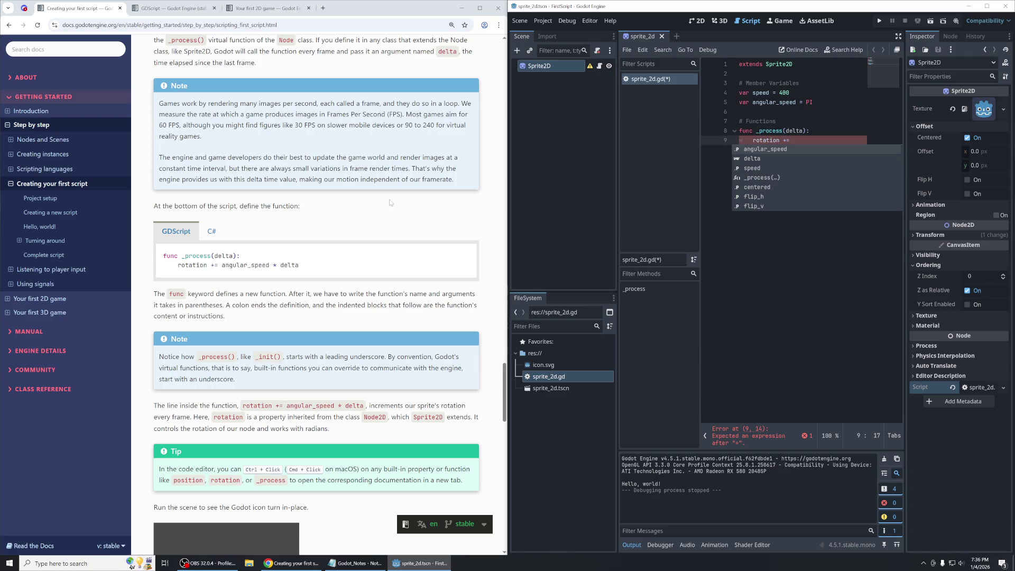
text(angular_speed * delta)
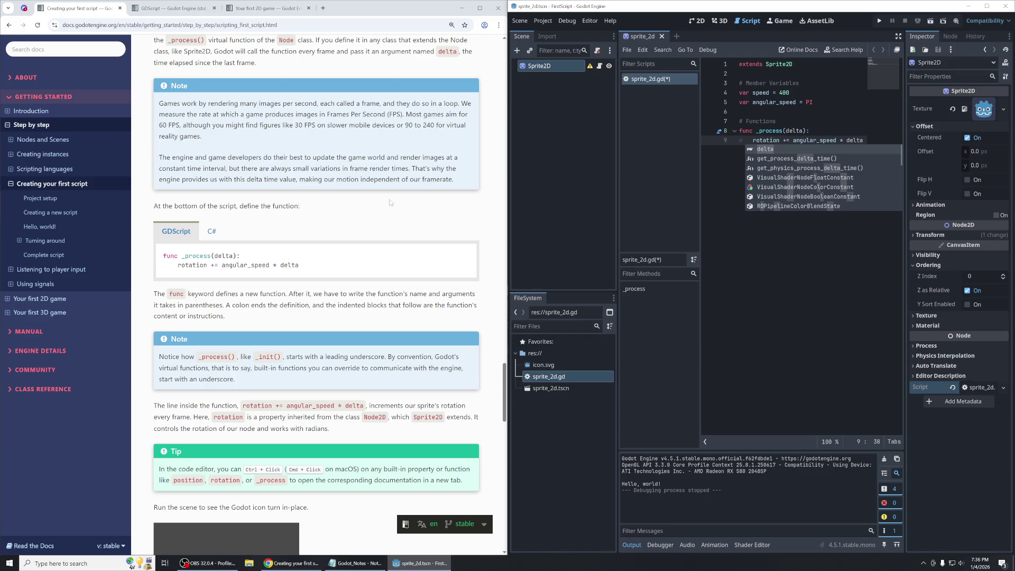
click(776, 121)
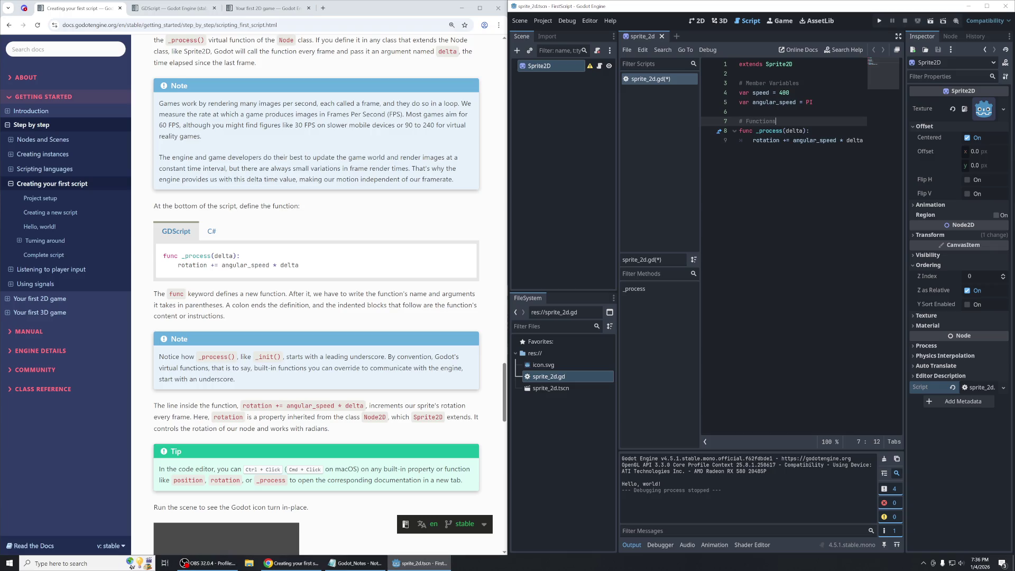
drag(783, 140, 790, 140)
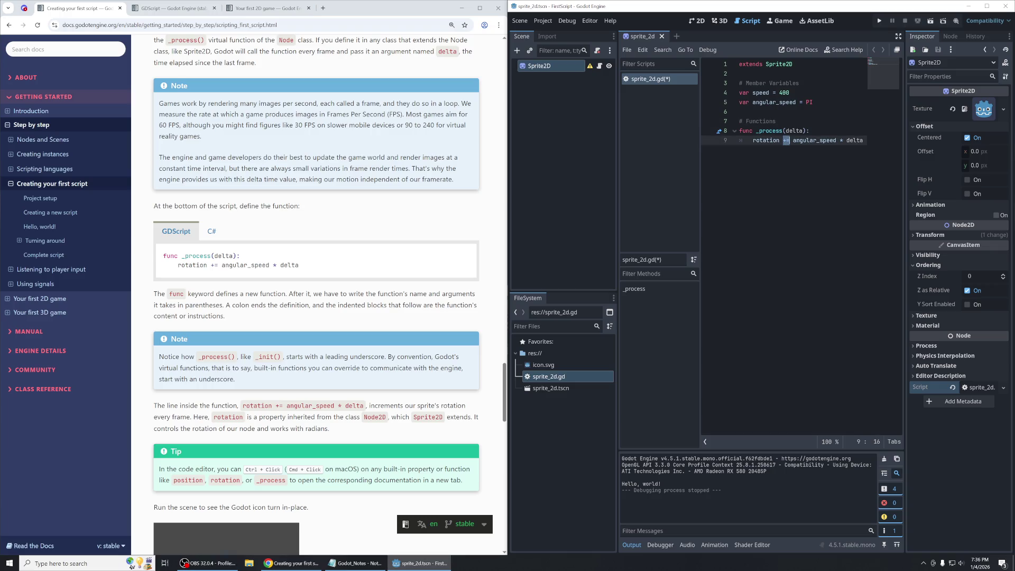
click(863, 141)
drag(789, 140, 783, 140)
click(792, 140)
click(849, 140)
click(871, 141)
key(ctrl+f)
text(rotation)
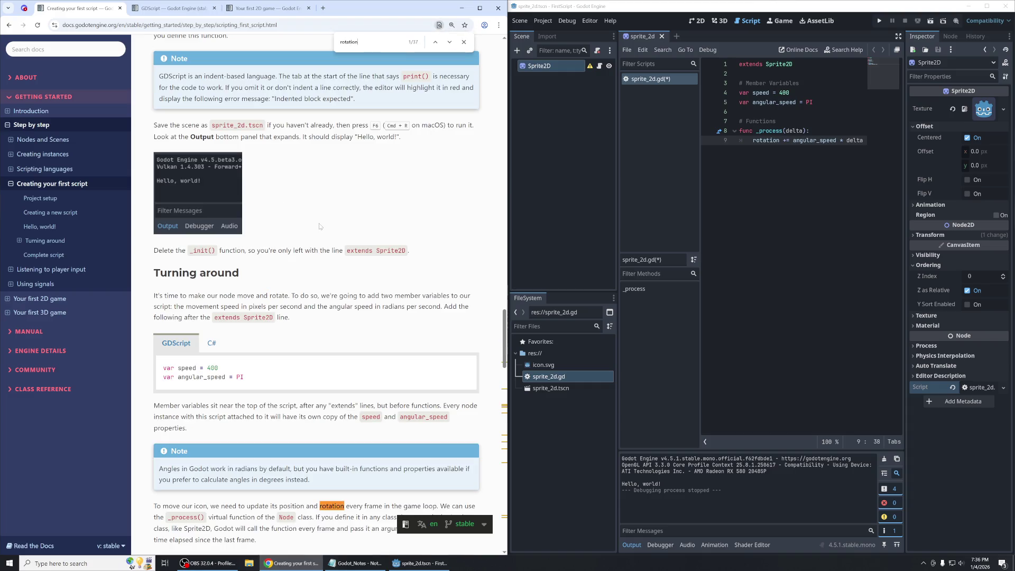
text( =)
key(BackSpace)
key(BackSpace)
text(+)
key(ctrl+a)
key(BackSpace)
scroll(240, 316, down, 8)
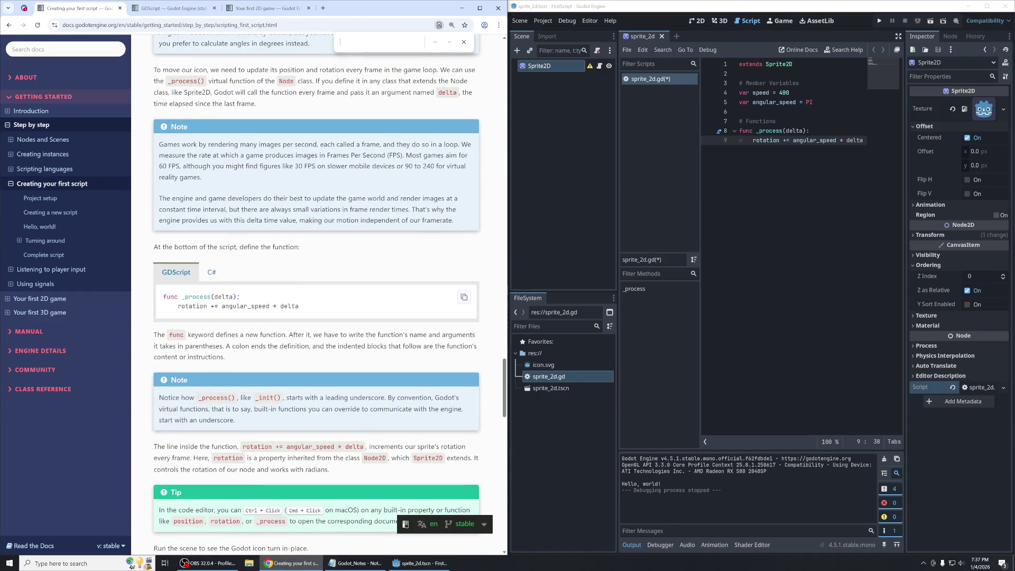
drag(178, 306, 304, 308)
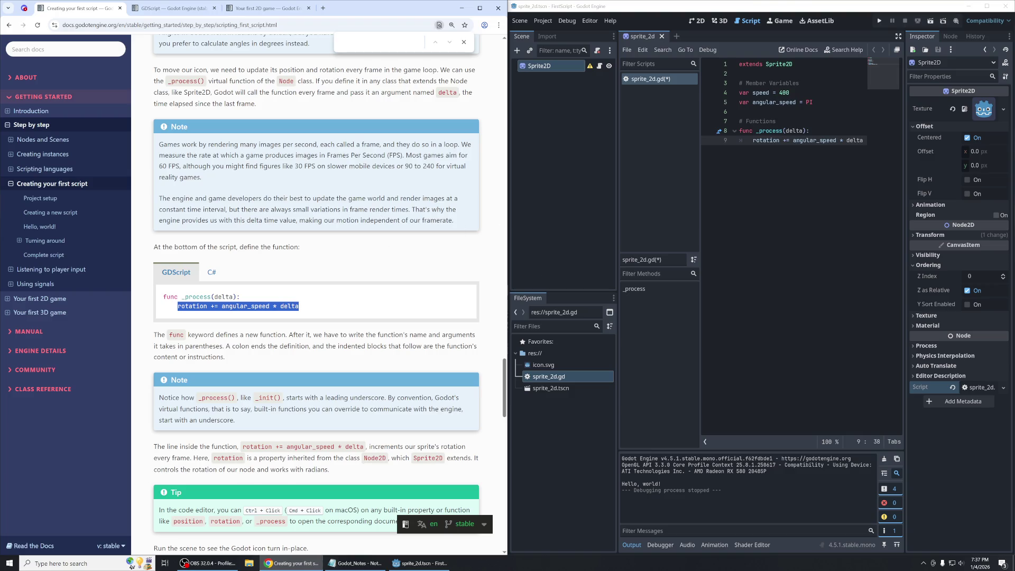
scroll(317, 291, down, 2)
mouse_move(225, 277)
mouse_down()
mouse_move(154, 267)
mouse_move(158, 255)
mouse_up()
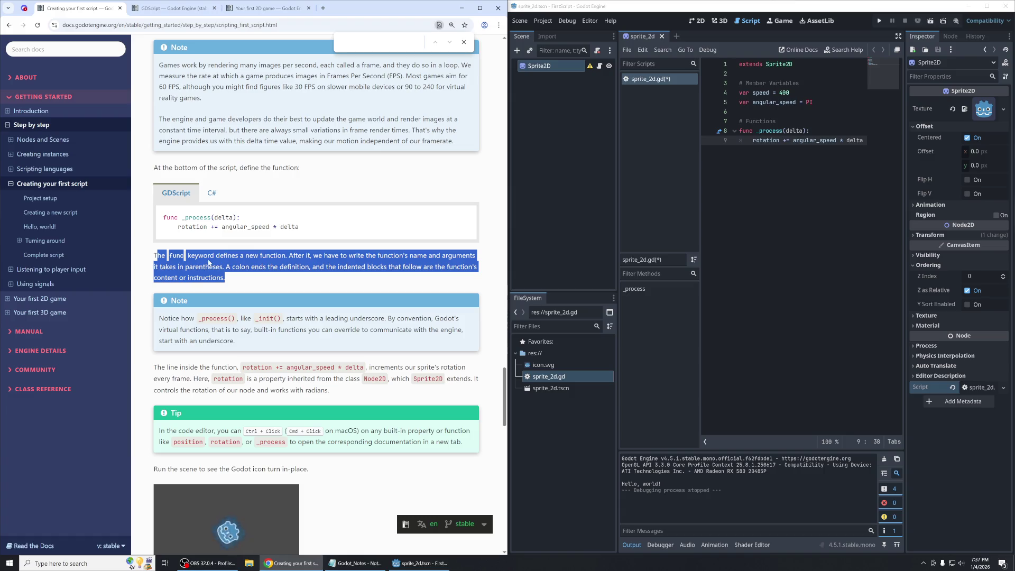
click(231, 278)
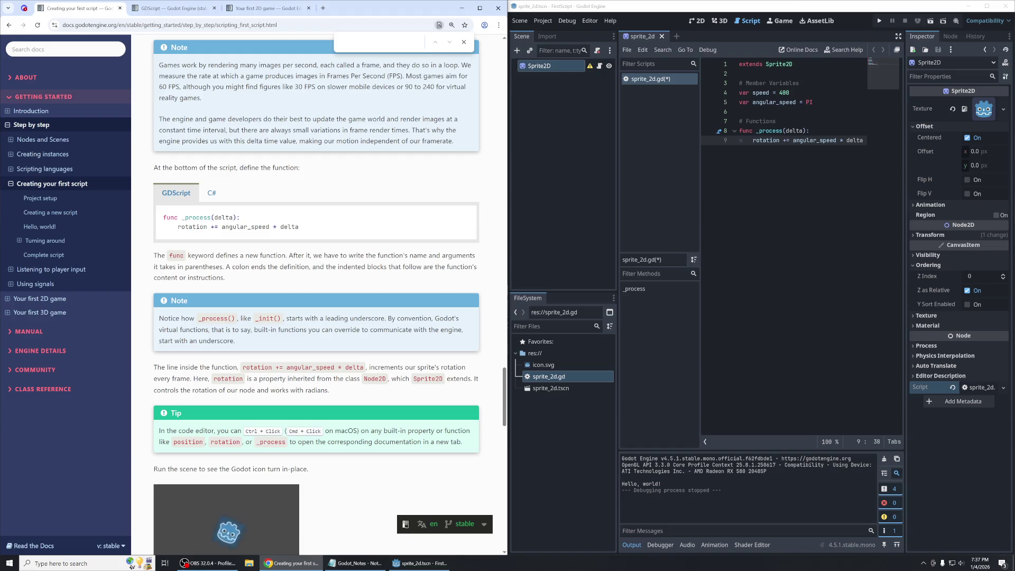
drag(224, 278, 226, 267)
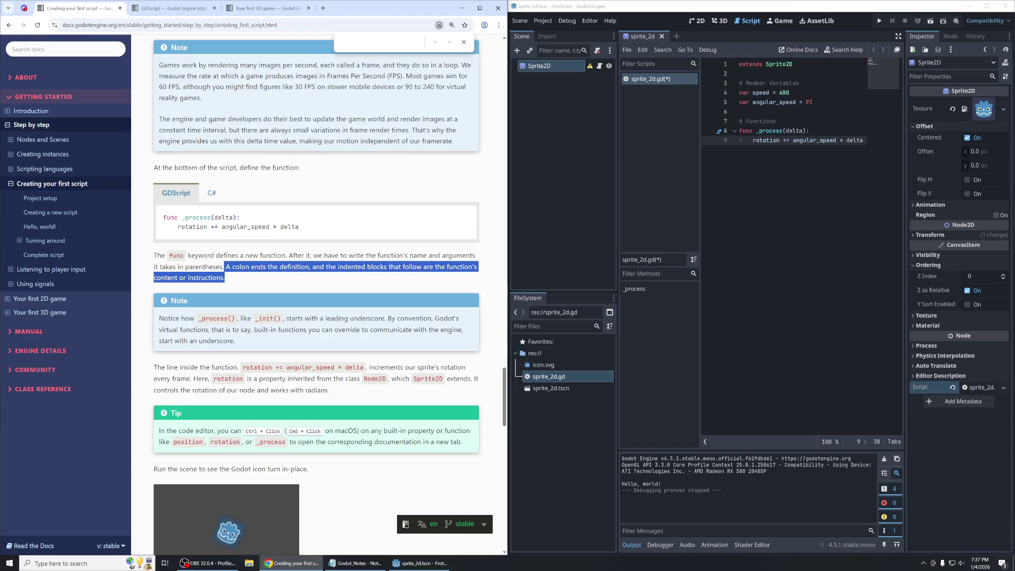
click(219, 294)
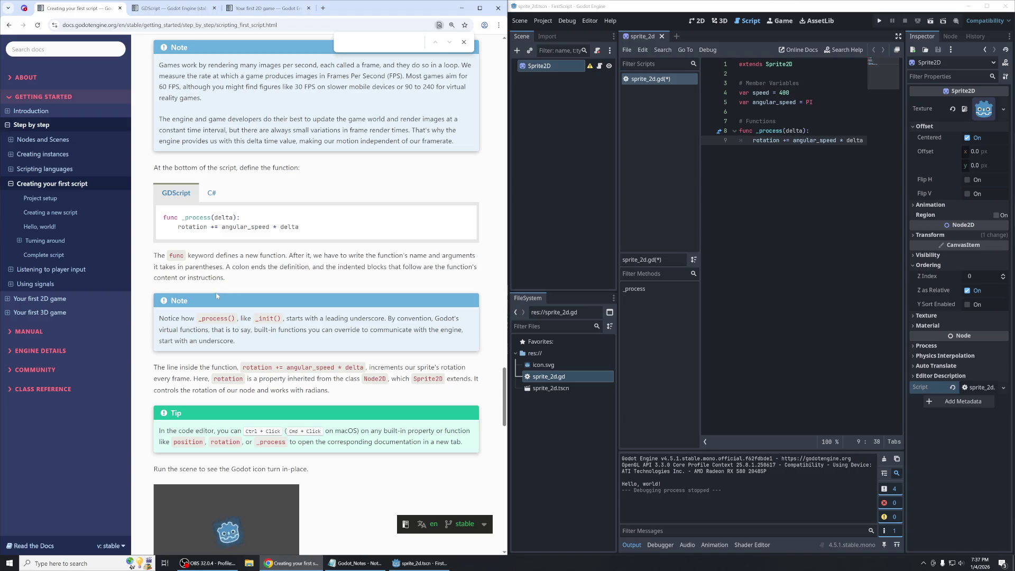
mouse_move(230, 280)
mouse_down()
mouse_move(227, 256)
mouse_move(225, 266)
mouse_up()
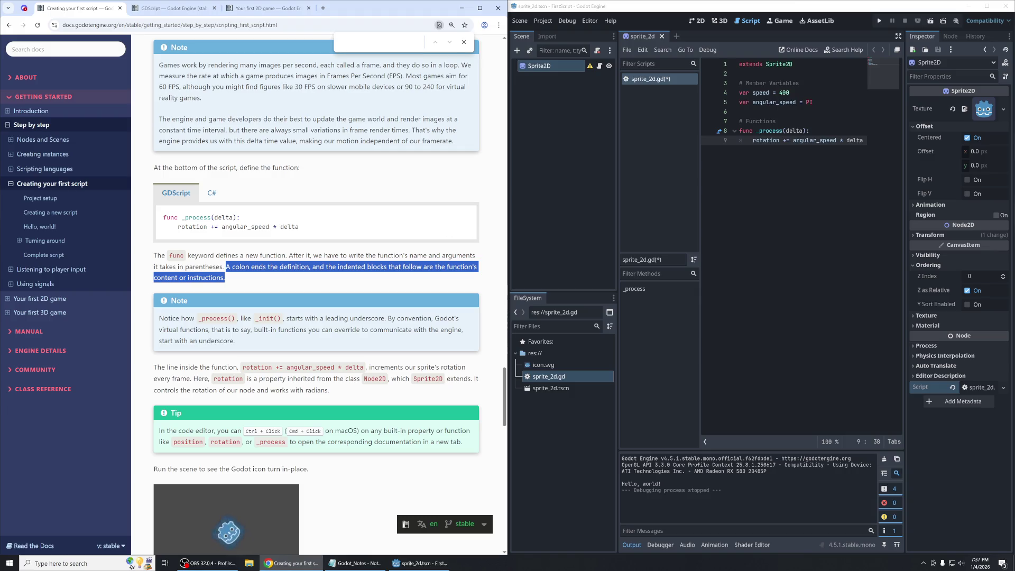
click(784, 131)
click(796, 131)
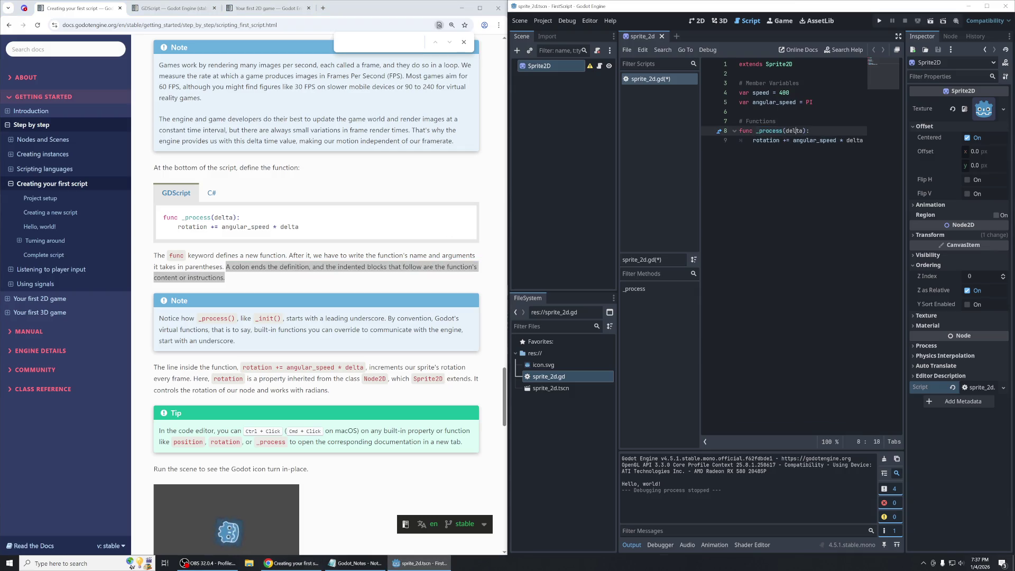
double_click(796, 130)
drag(810, 130, 739, 130)
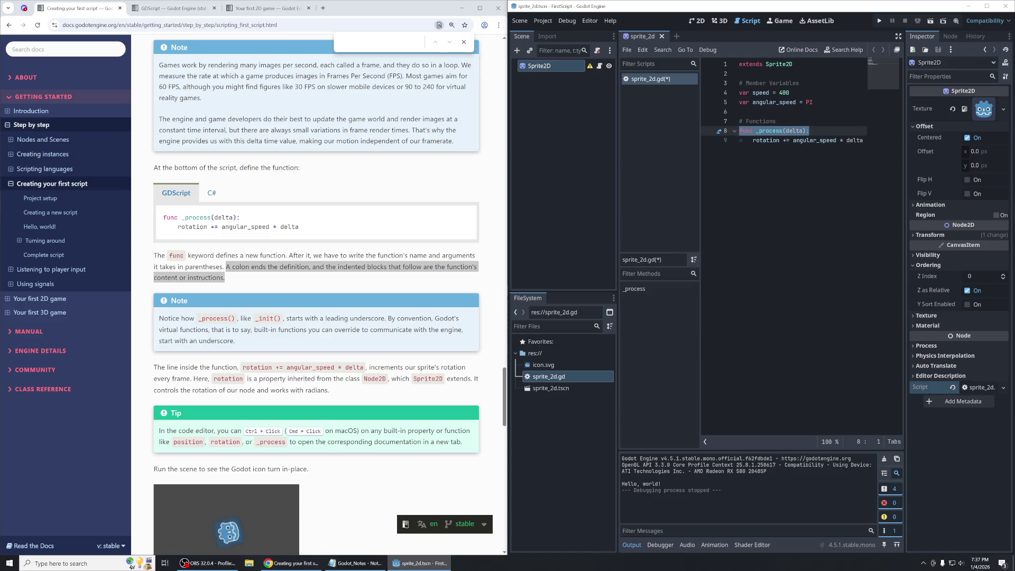
click(793, 140)
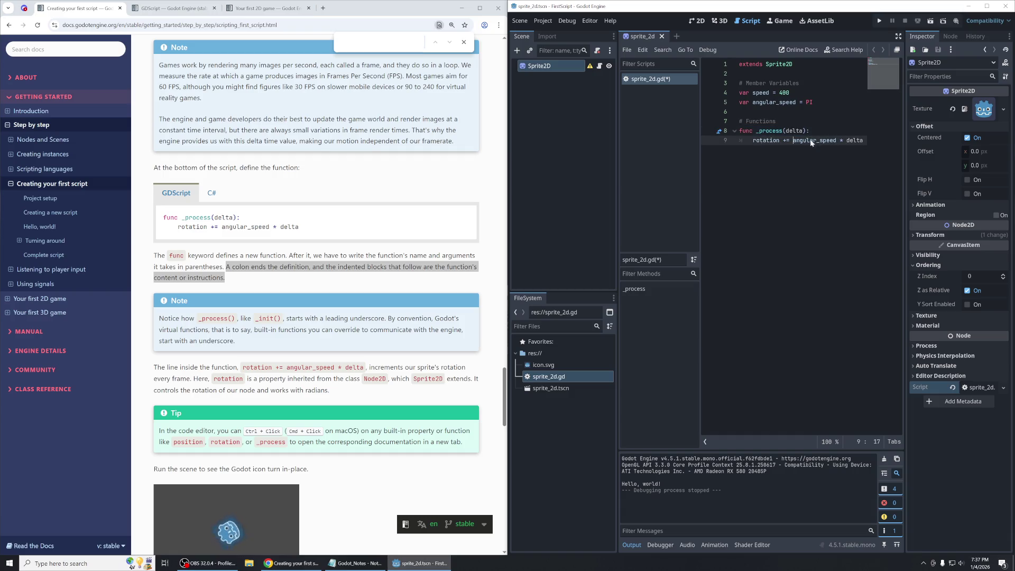
key(End)
triple_click(766, 140)
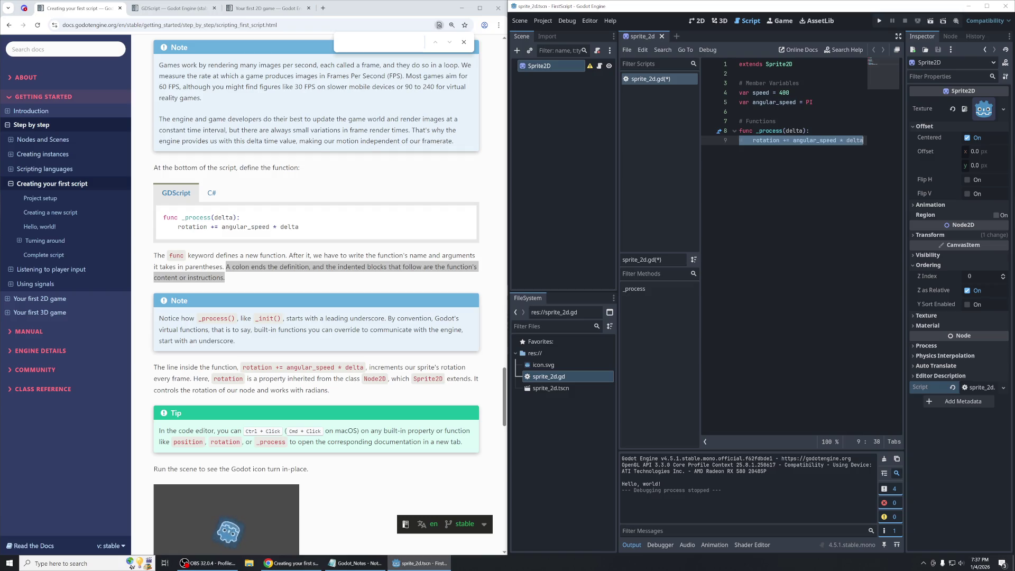
mouse_move(423, 222)
scroll(345, 278, down, 3)
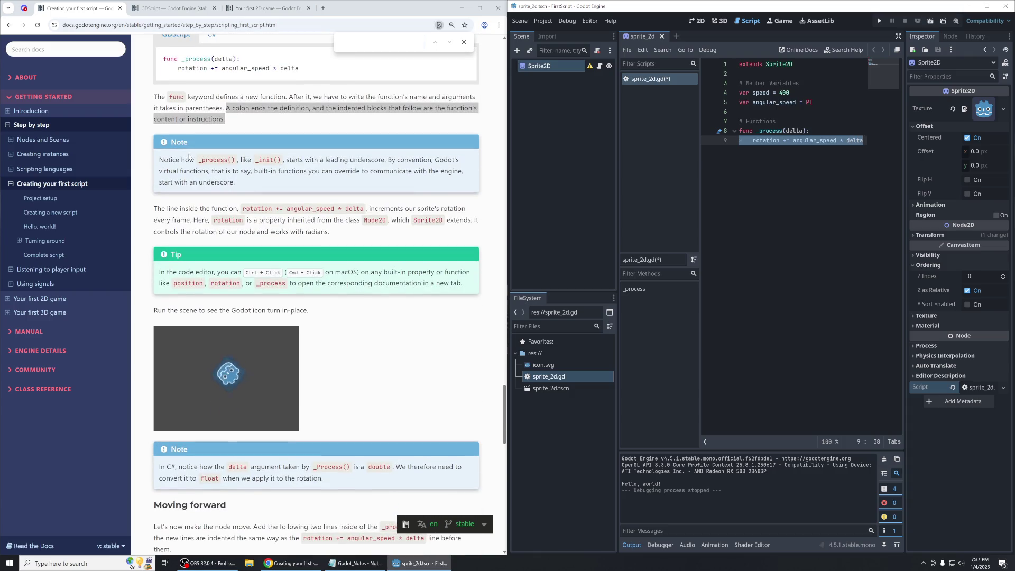
mouse_move(158, 160)
mouse_down()
mouse_move(247, 160)
mouse_move(247, 182)
mouse_up()
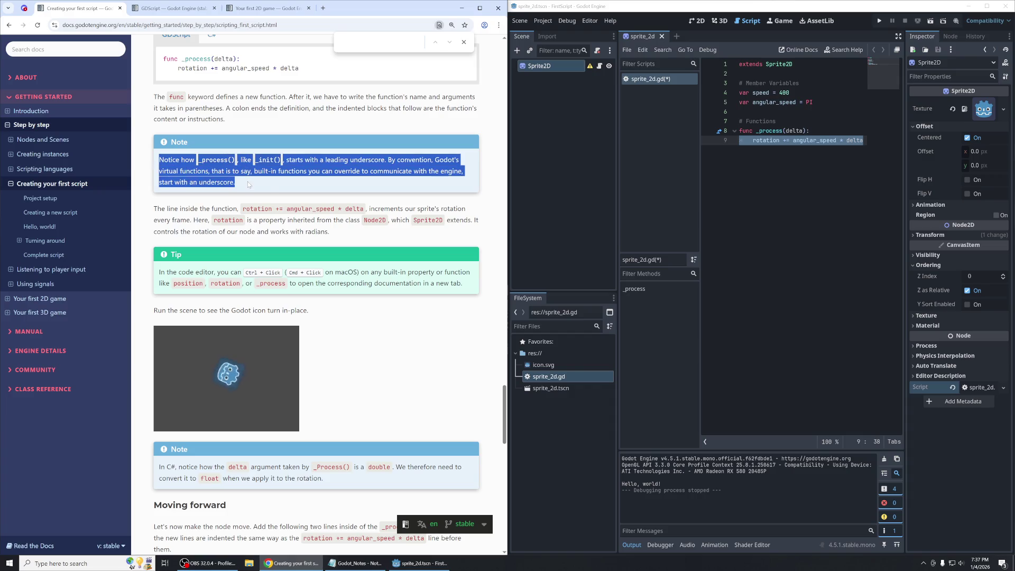
click(263, 177)
drag(385, 160, 324, 160)
mouse_move(388, 159)
mouse_down()
mouse_move(473, 166)
mouse_move(464, 183)
mouse_up()
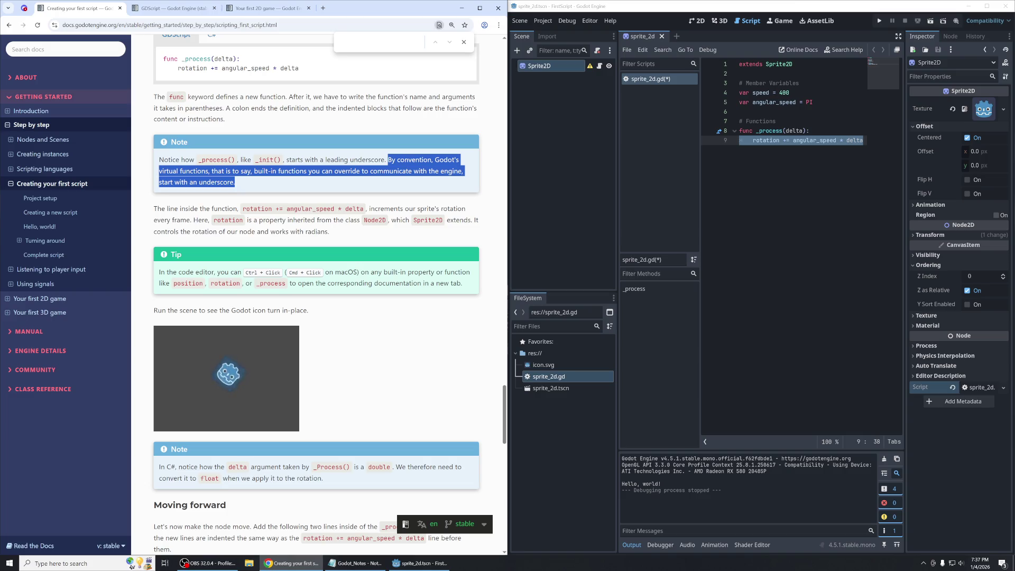
click(369, 179)
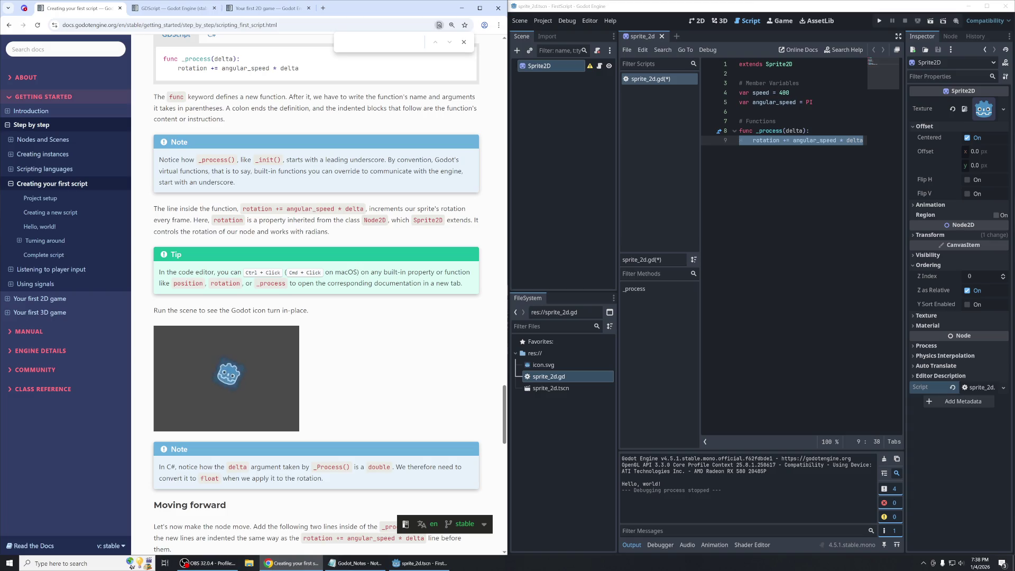
click(776, 121)
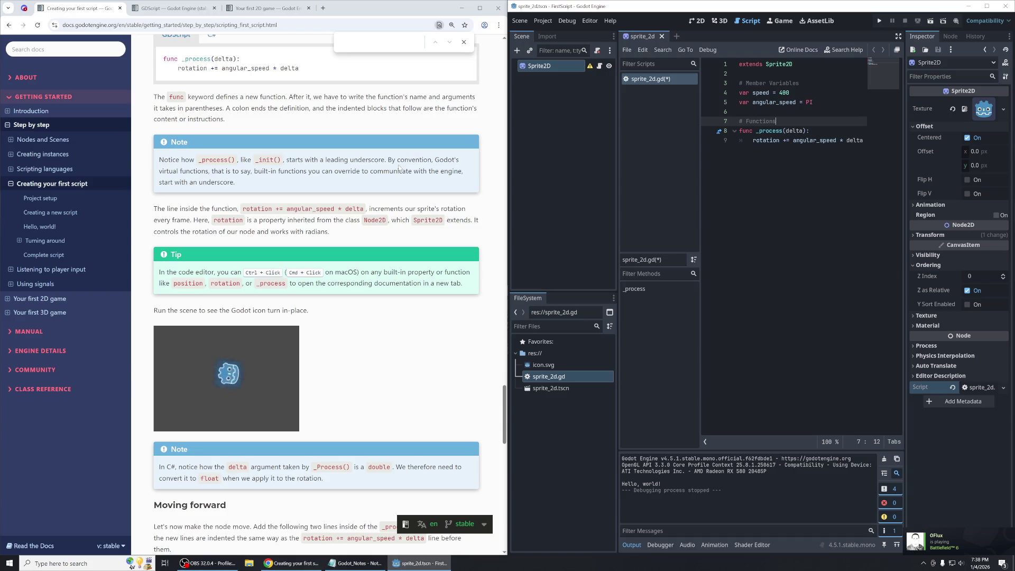
click(923, 563)
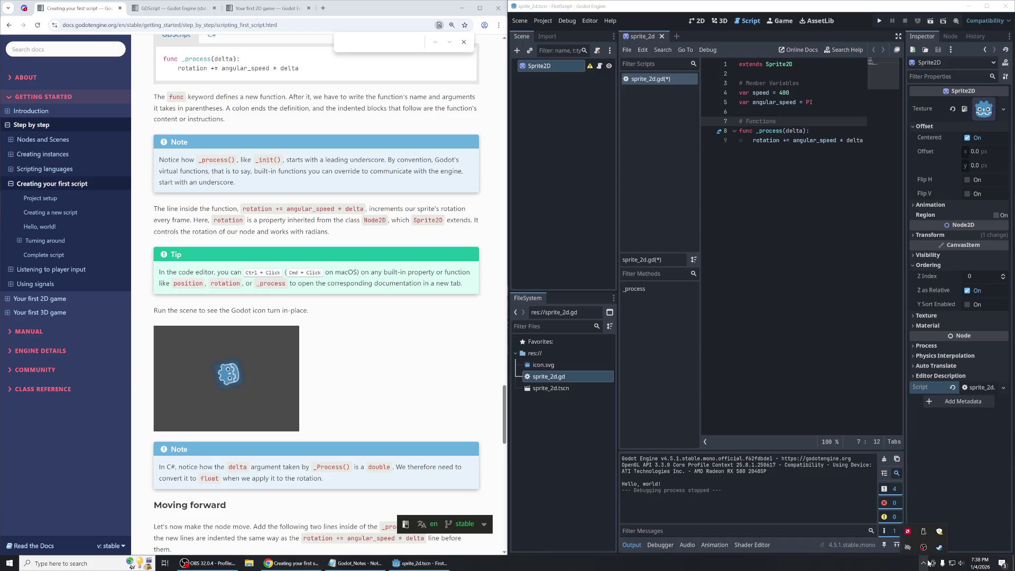
right_click(938, 548)
click(862, 537)
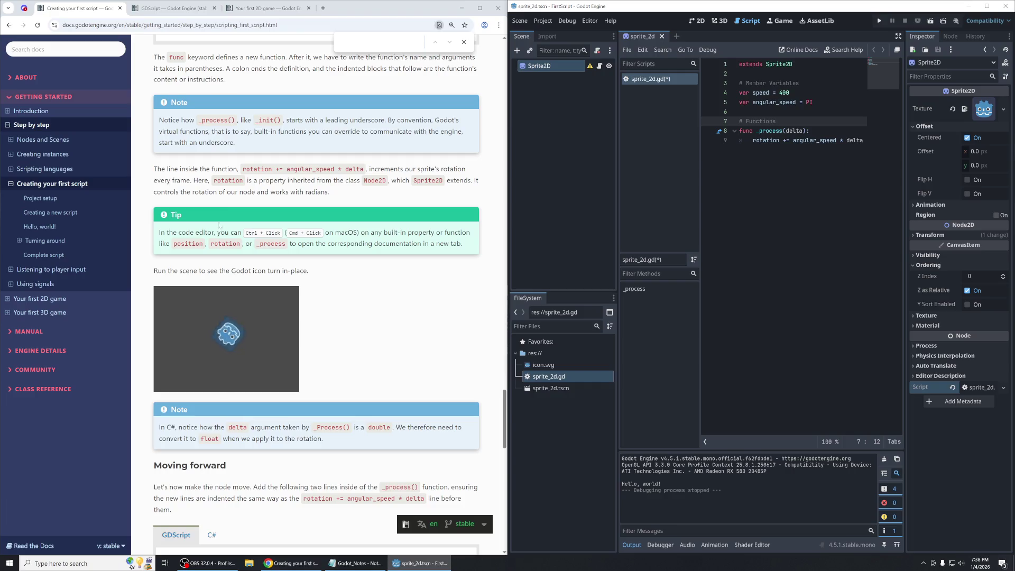
drag(153, 168, 418, 191)
click(261, 147)
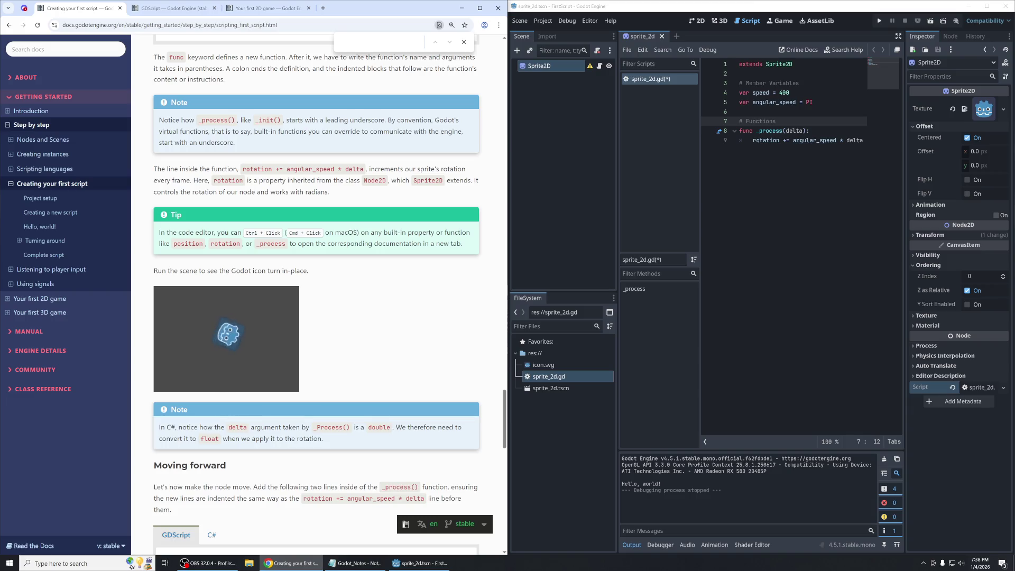
drag(199, 181, 312, 180)
click(312, 180)
mouse_move(764, 141)
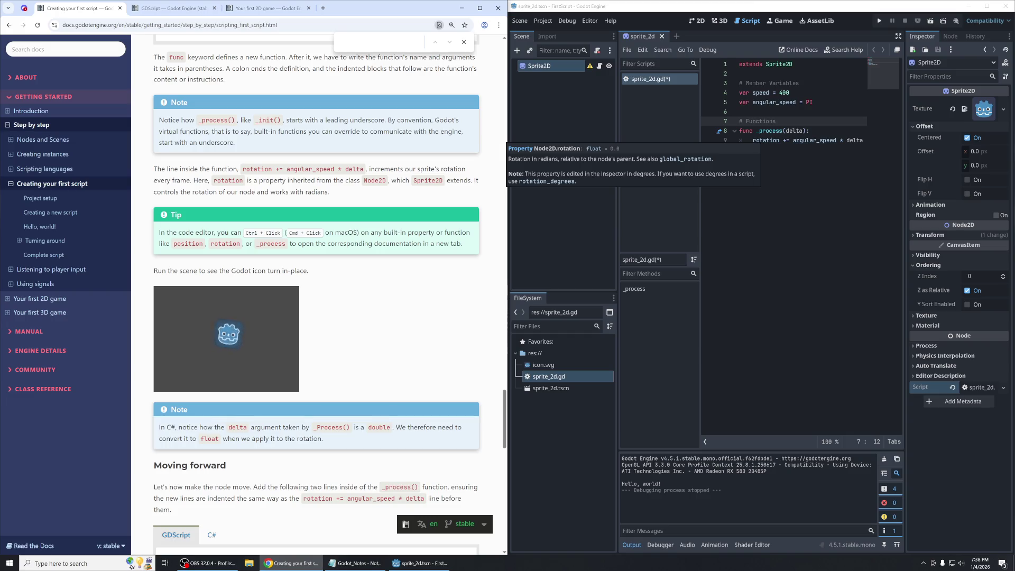
click(915, 237)
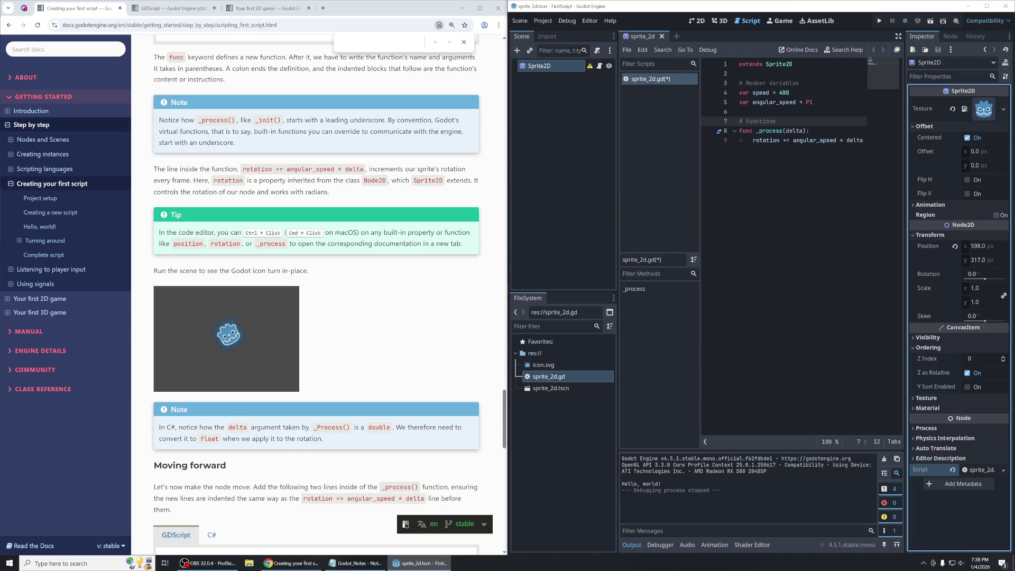
Review the sprite's Transform values (position 598, 317, rotation 0, scale 1, 1) and read the docs Tip.
mouse_move(928, 274)
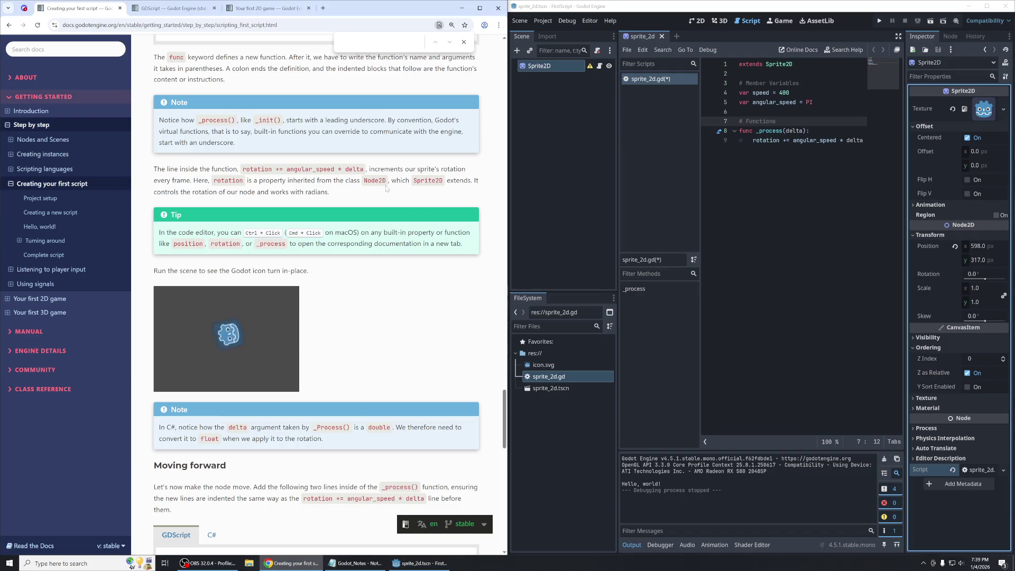
scroll(386, 186, down, 1)
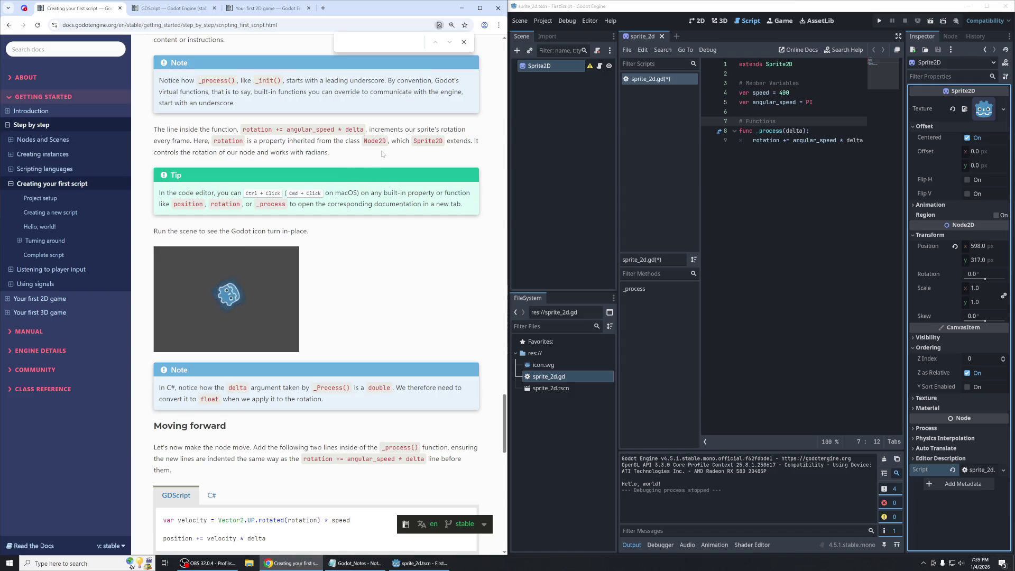
scroll(382, 153, down, 1)
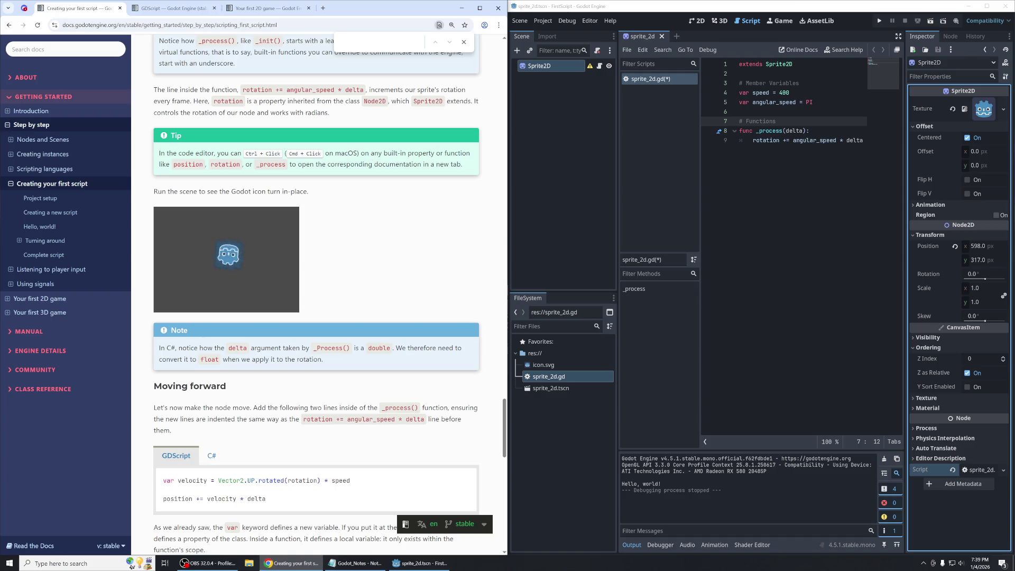
drag(287, 153, 475, 165)
click(475, 164)
drag(464, 166, 400, 154)
click(865, 141)
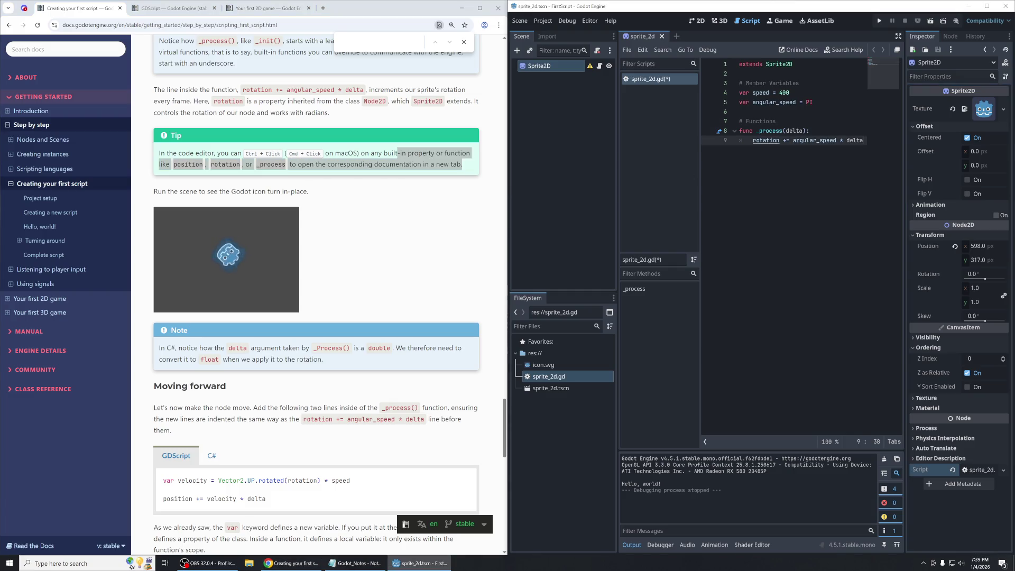
Look up the Node2D rotation property documentation from the script editor.
ctrl+click(763, 141)
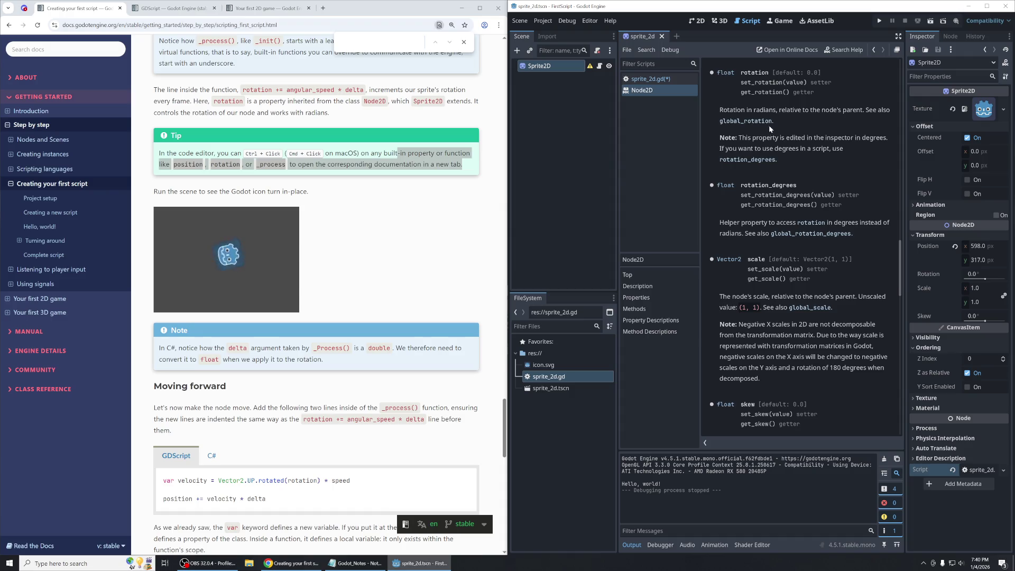
click(661, 80)
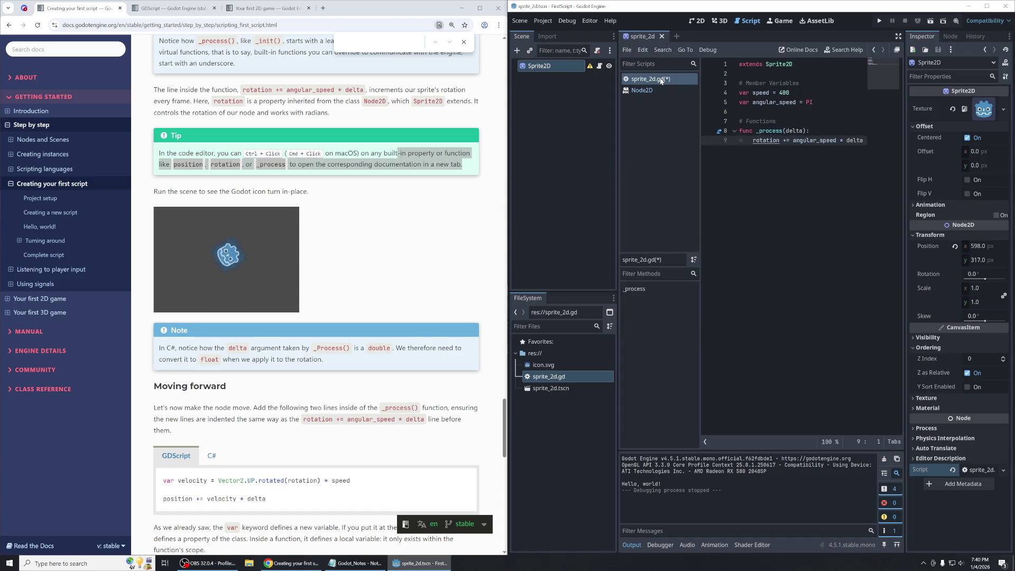
mouse_move(764, 139)
ctrl+click(769, 144)
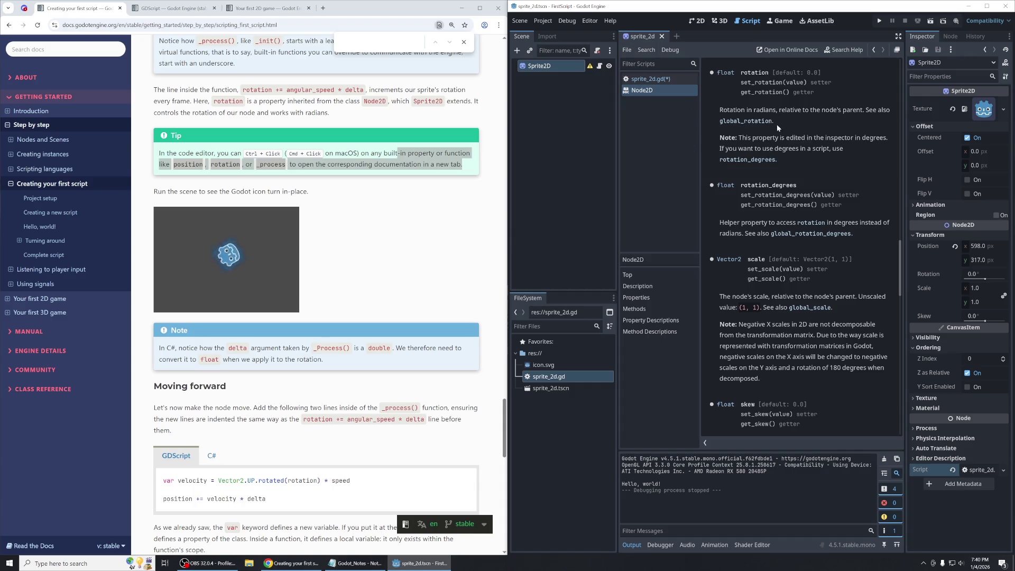
click(650, 79)
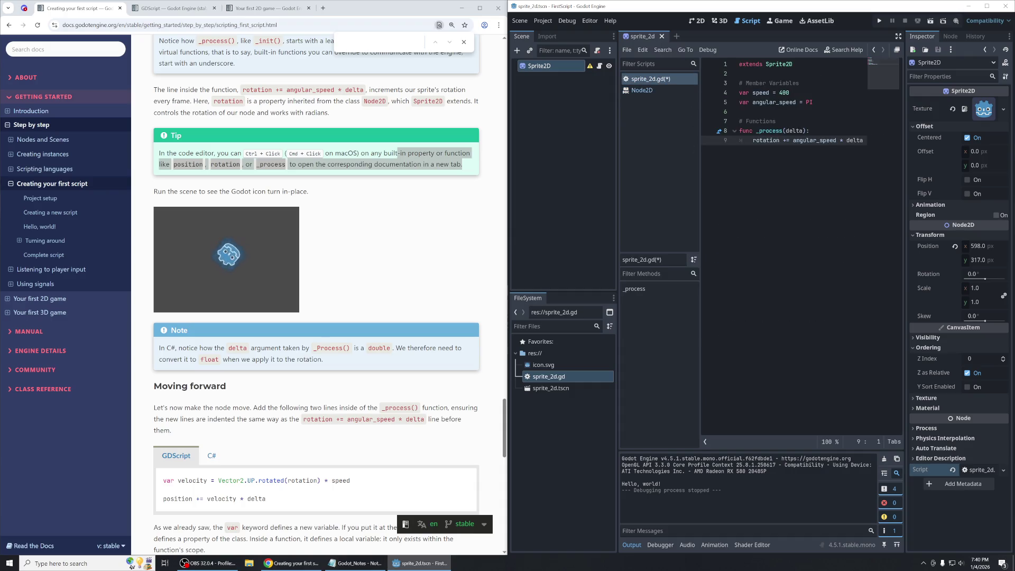
mouse_move(762, 141)
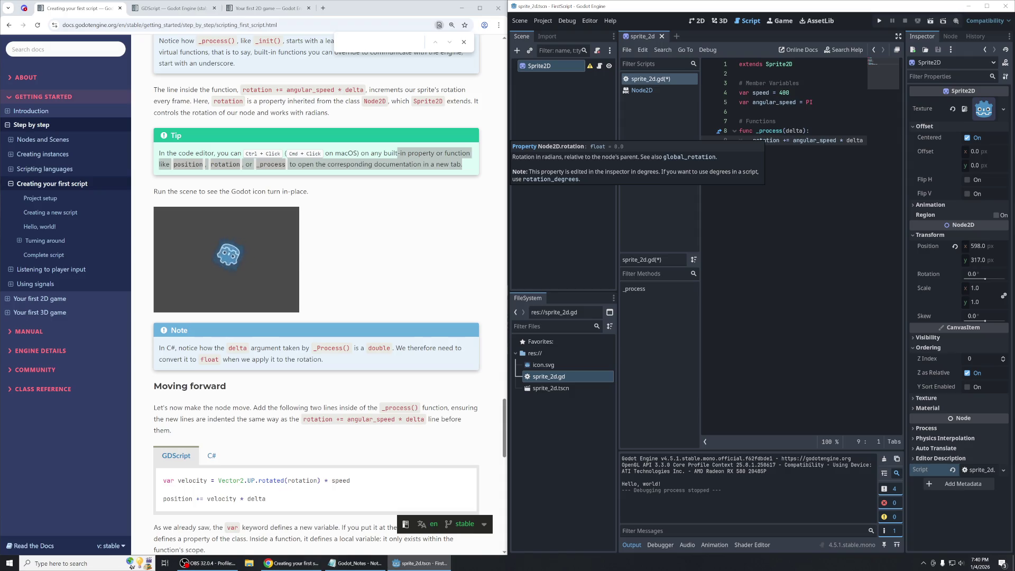
click(680, 91)
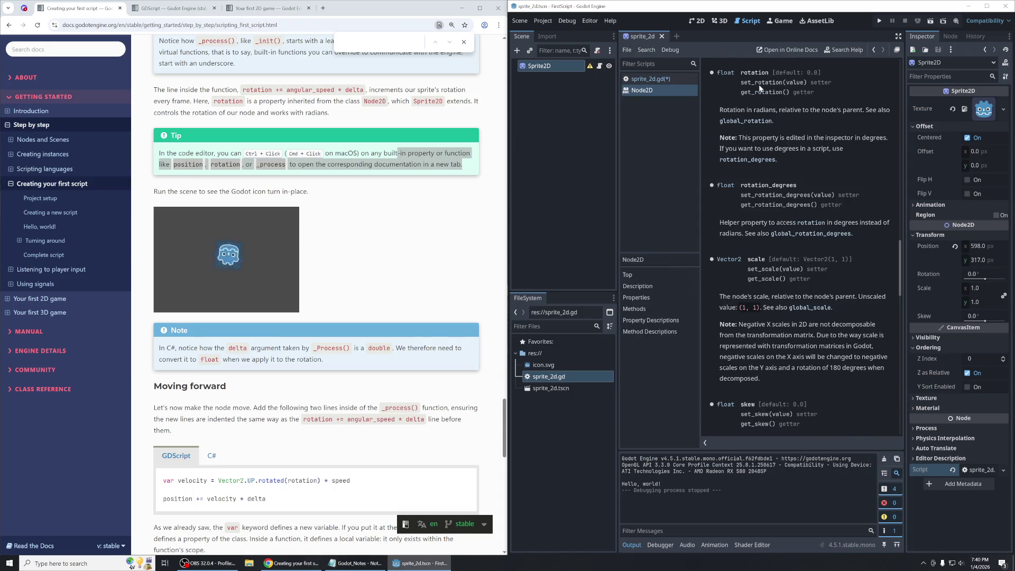
click(667, 88)
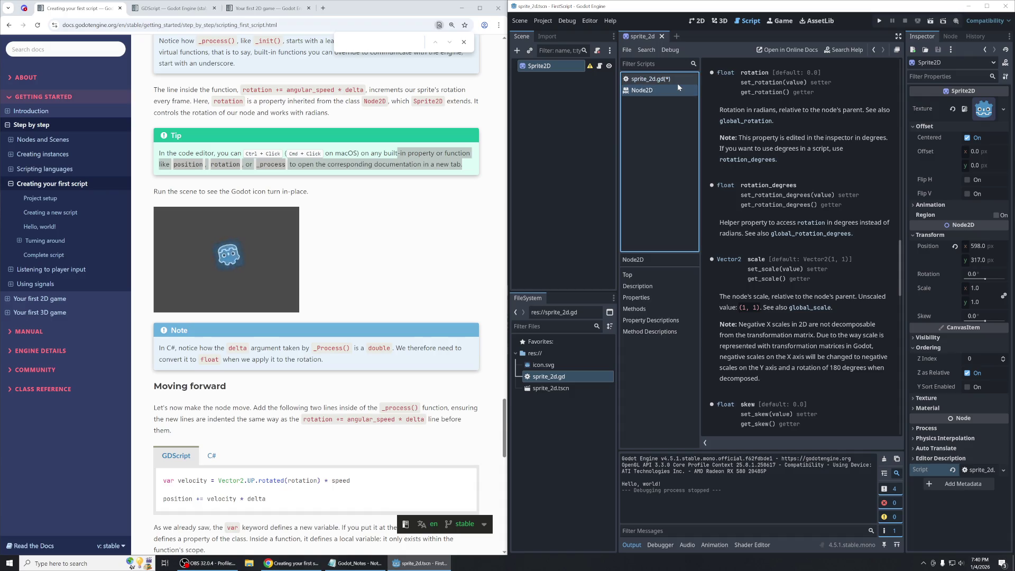
Close the Node2D documentation page and run the scene to test the rotation.
right_click(654, 88)
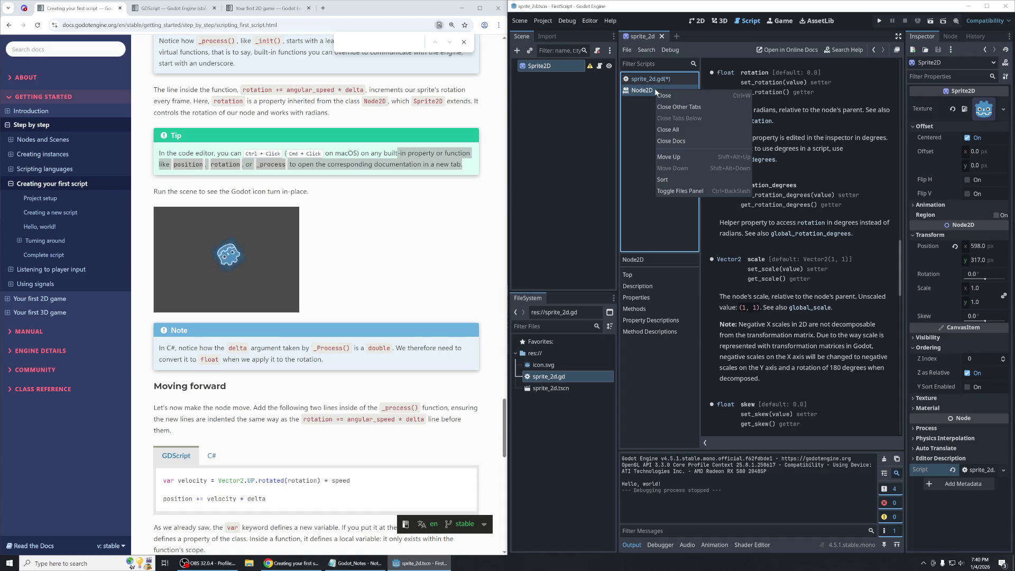
click(635, 113)
click(651, 78)
click(663, 91)
middle_click(664, 91)
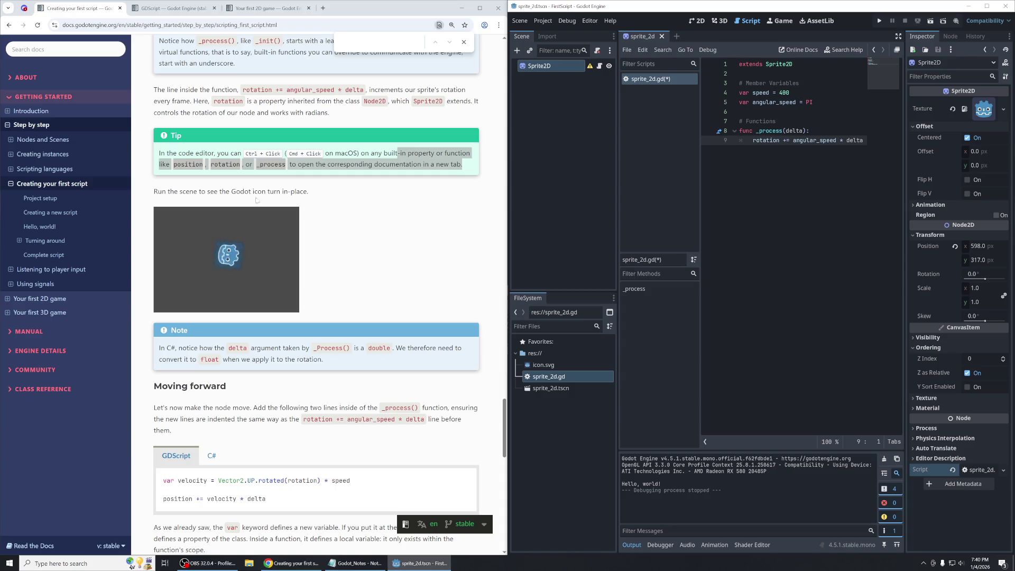
triple_click(342, 194)
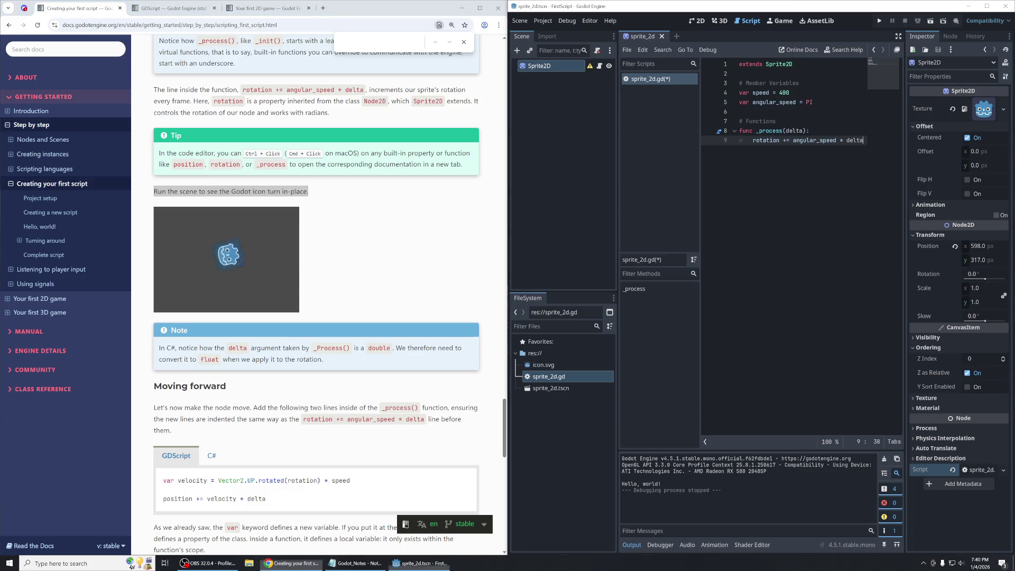
click(930, 21)
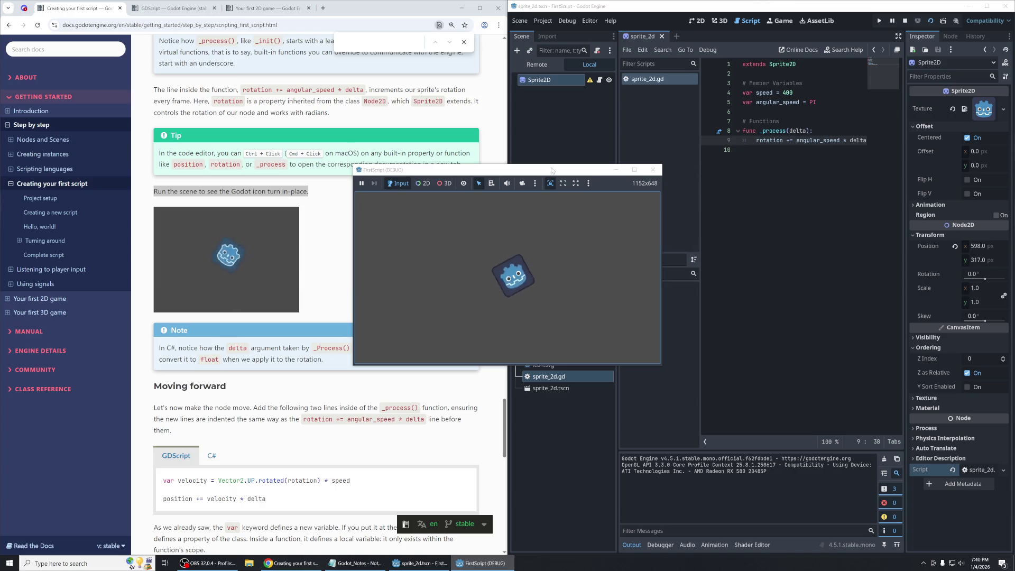
Move the spinning FirstScript (DEBUG) window to the lower right and read the docs' C# note.
mouse_move(535, 175)
mouse_down()
mouse_move(808, 297)
mouse_move(801, 347)
mouse_move(737, 364)
mouse_up()
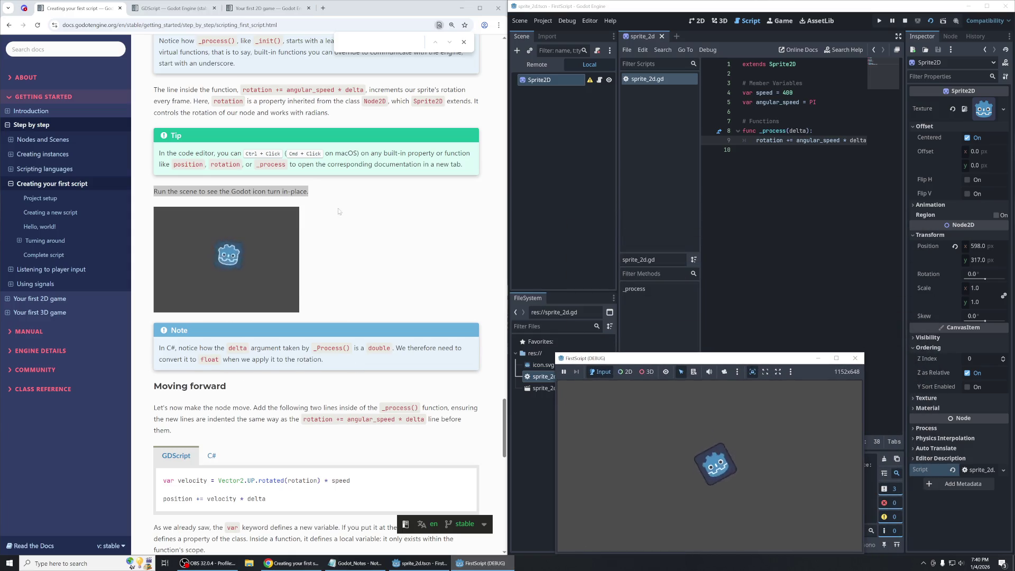
scroll(338, 212, down, 2)
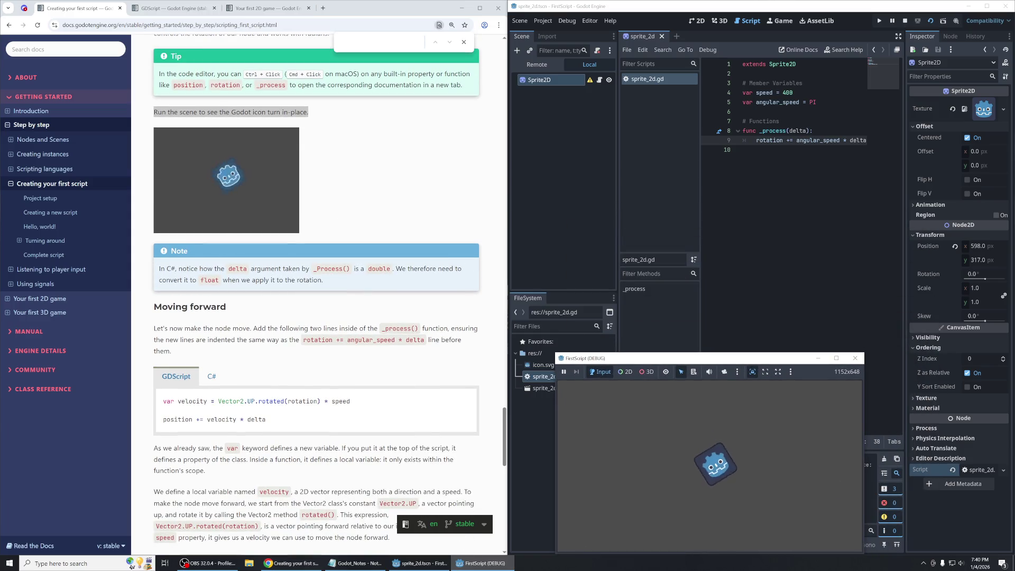
drag(236, 268, 323, 280)
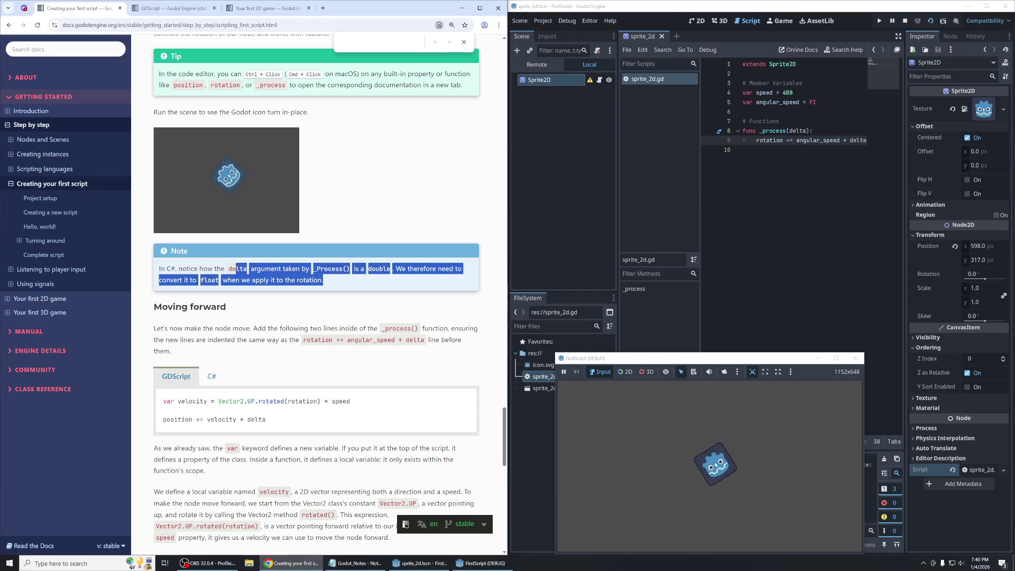
click(336, 294)
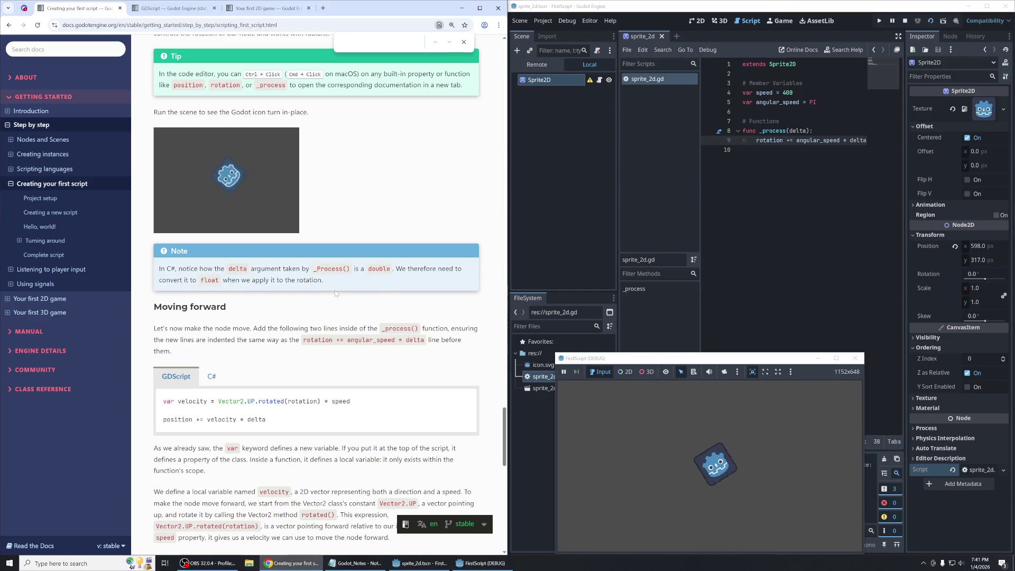
triple_click(342, 277)
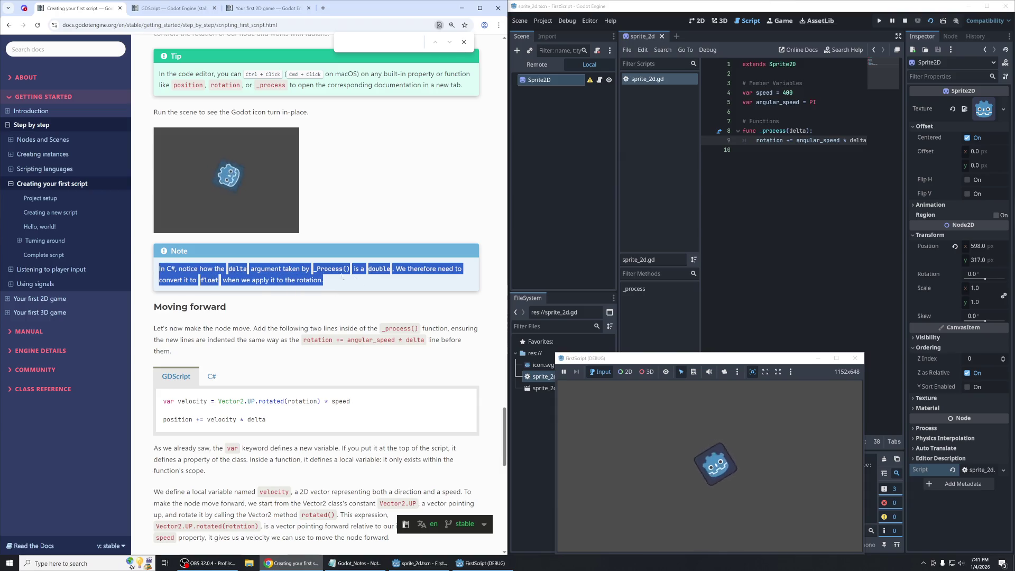
click(334, 282)
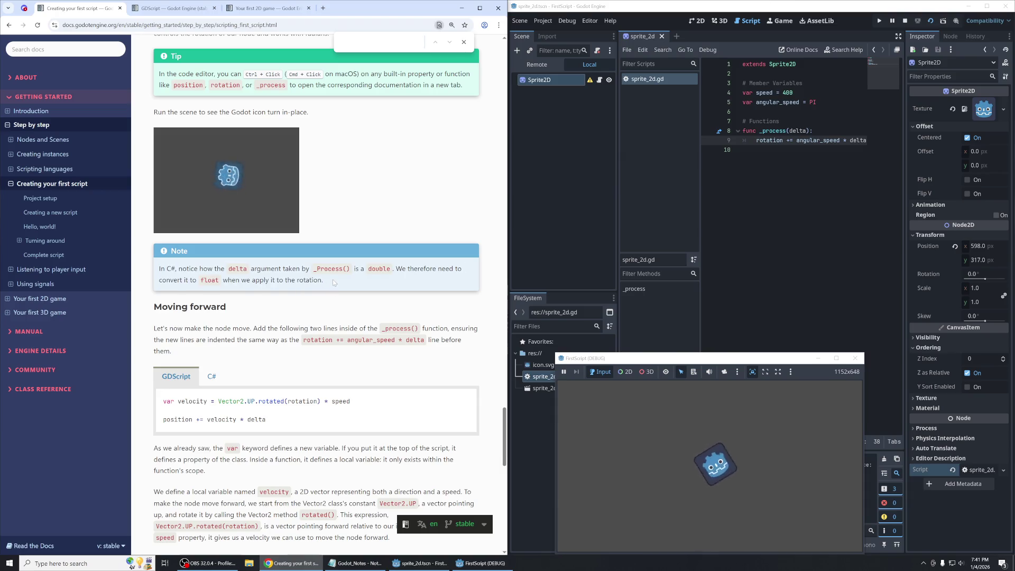
scroll(333, 283, down, 2)
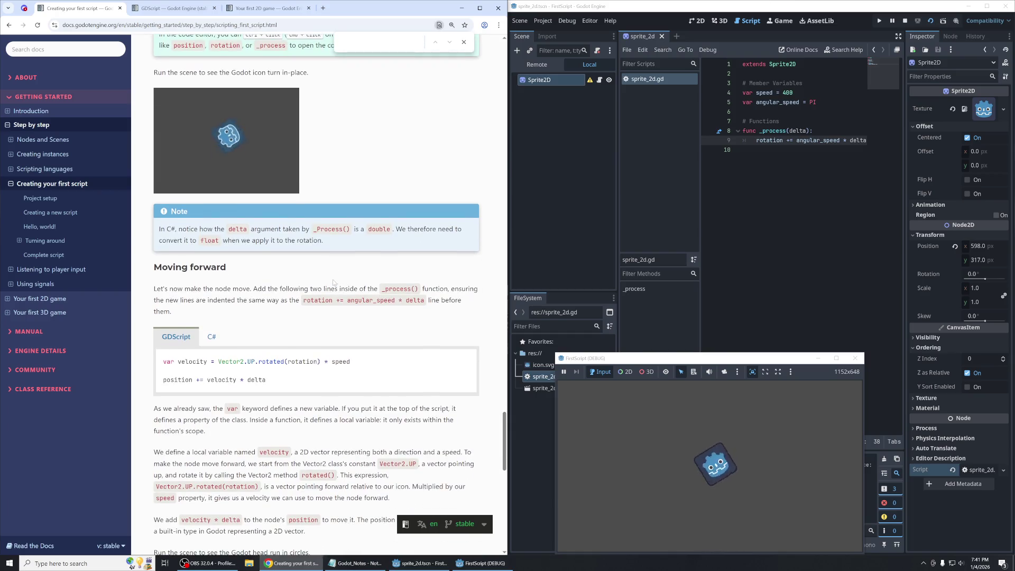
Read the Moving forward instructions about adding two lines to _process().
scroll(333, 283, down, 3)
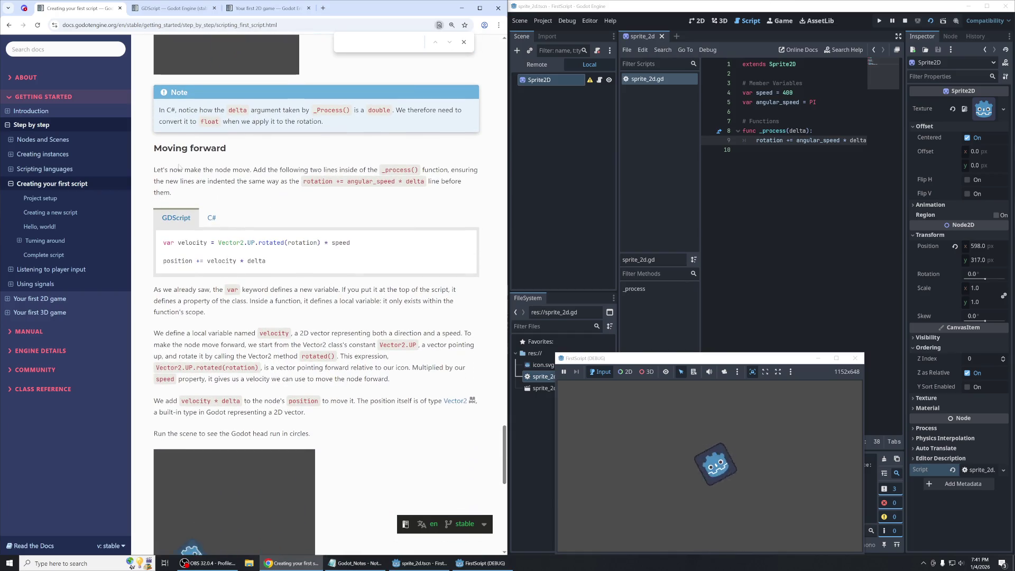
scroll(178, 167, down, 2)
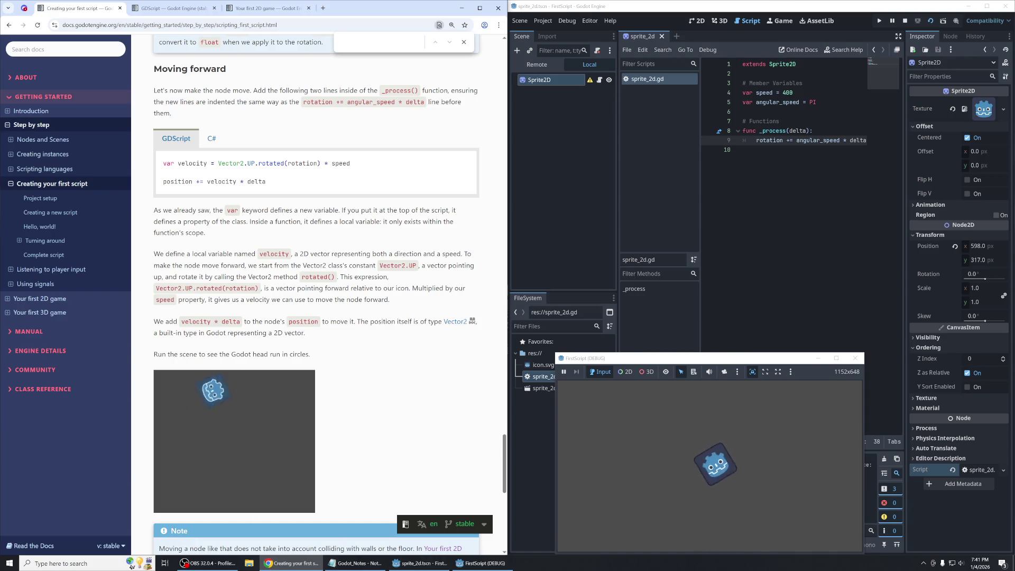
drag(250, 91, 374, 90)
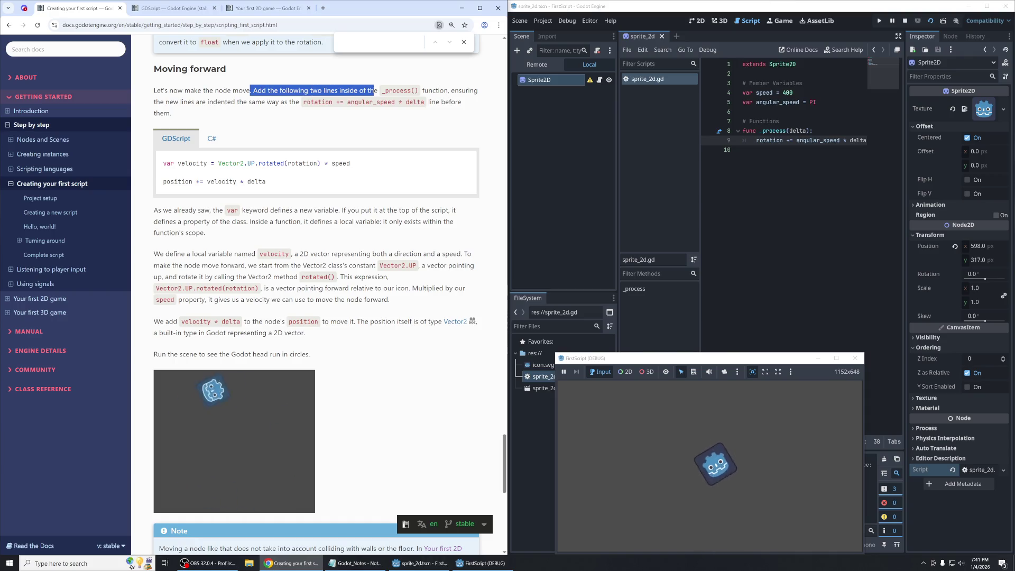
click(374, 90)
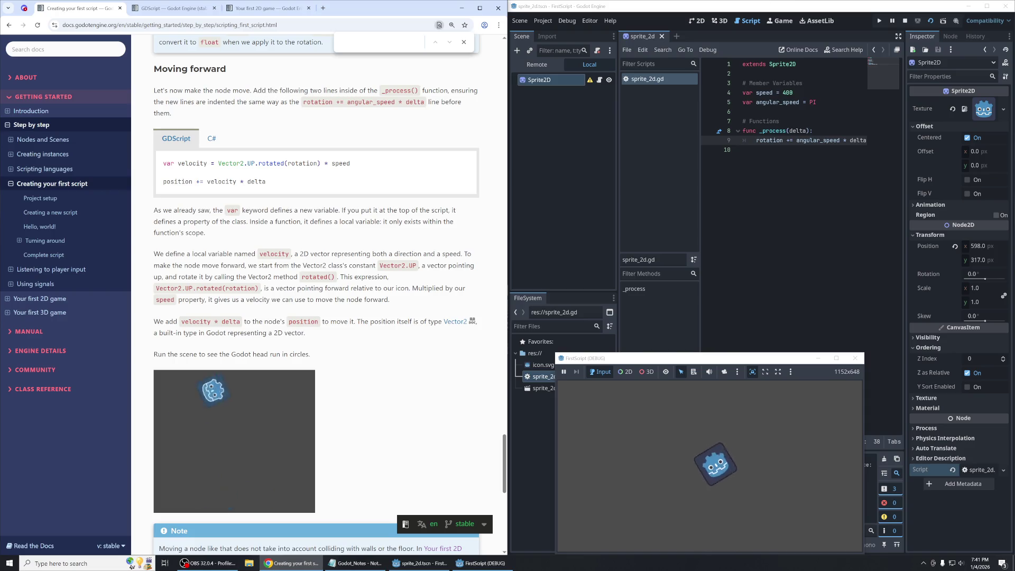
drag(385, 91, 382, 92)
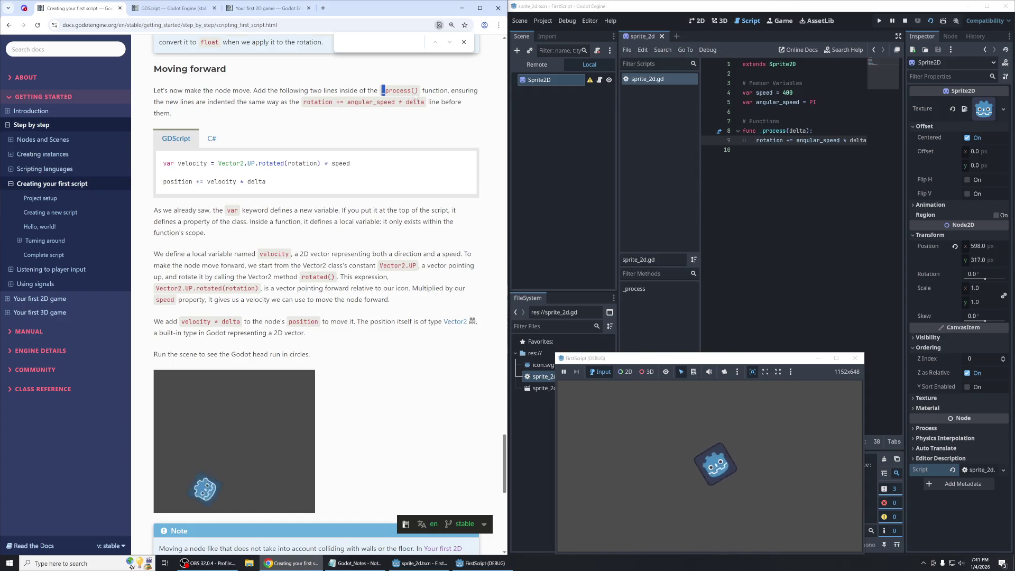
click(415, 96)
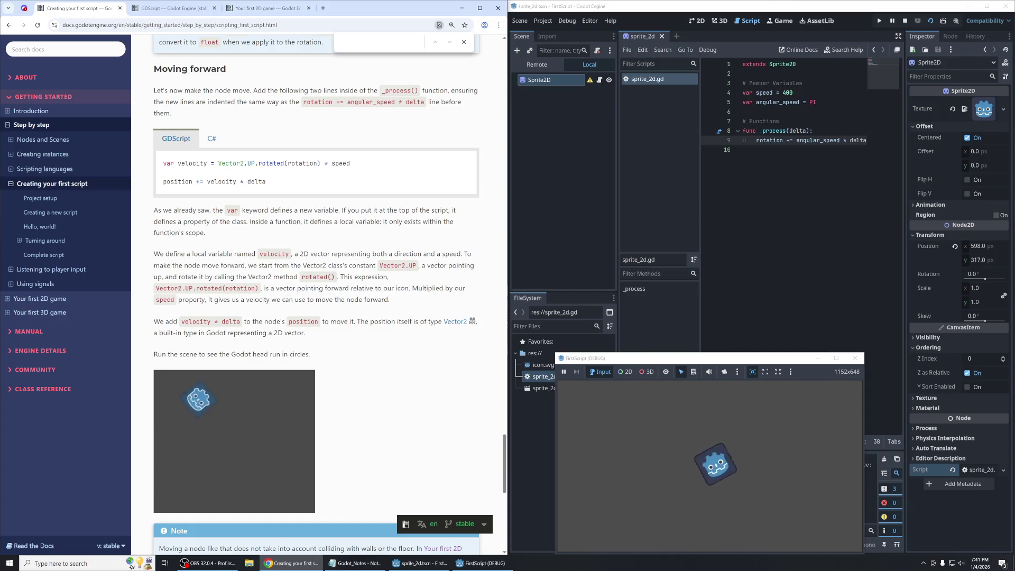
drag(270, 91, 353, 90)
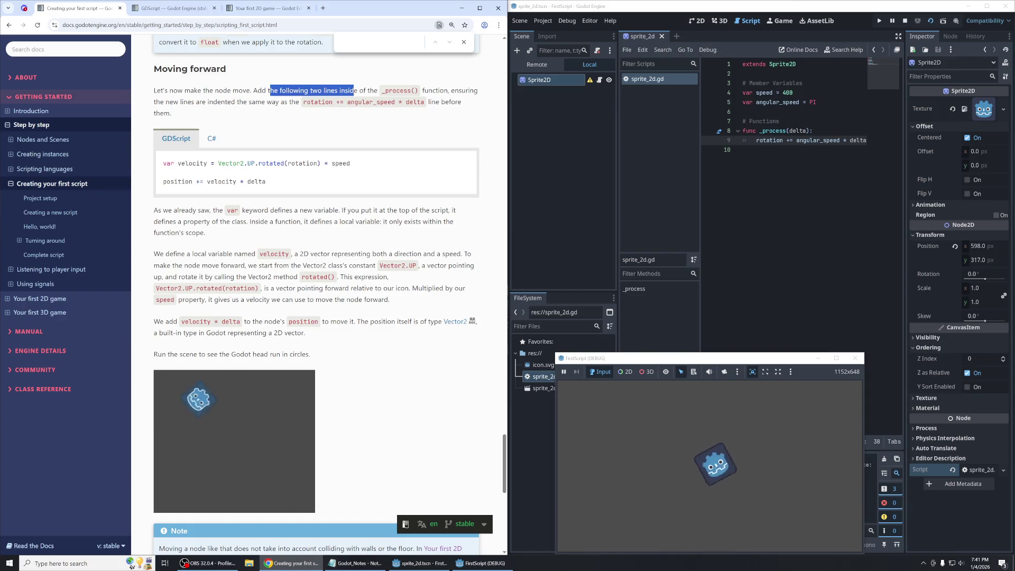
click(353, 91)
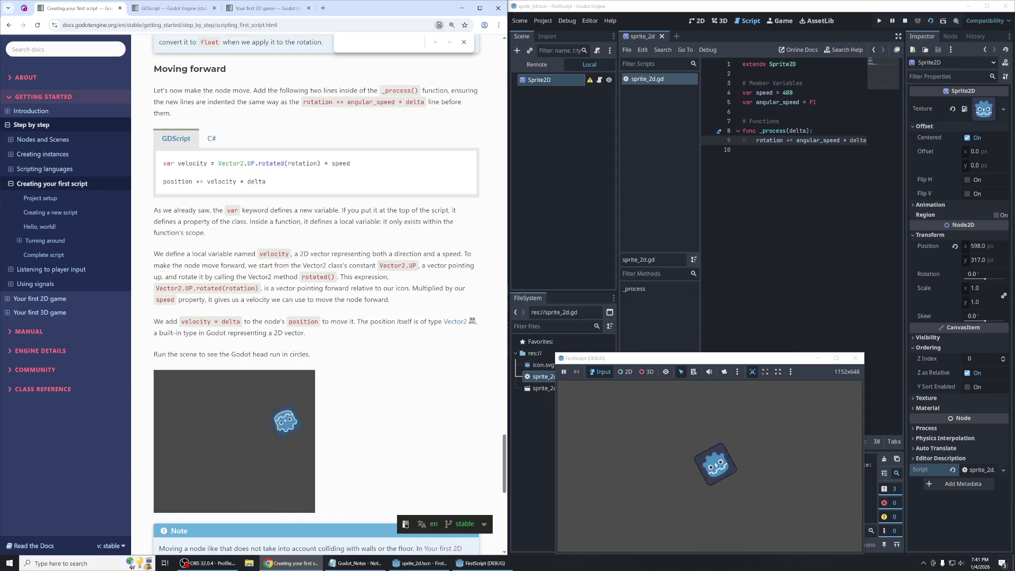
mouse_move(337, 102)
mouse_down()
mouse_move(394, 101)
mouse_move(343, 102)
mouse_up()
click(307, 117)
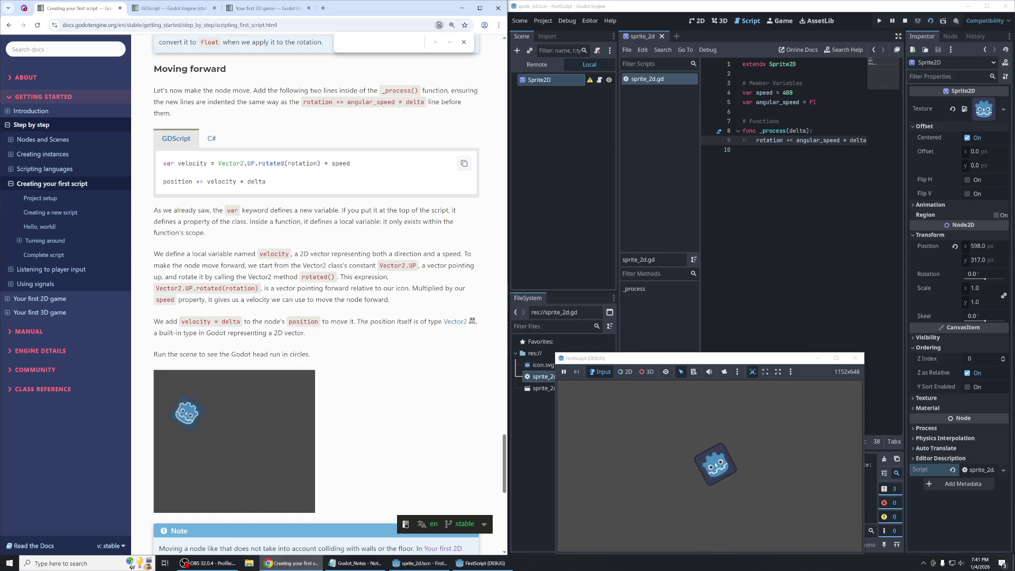
Copy the example 'velocity = Vector2.UP.rotated(rotation) * speed' and 'position += velocity * delta' lines.
triple_click(256, 163)
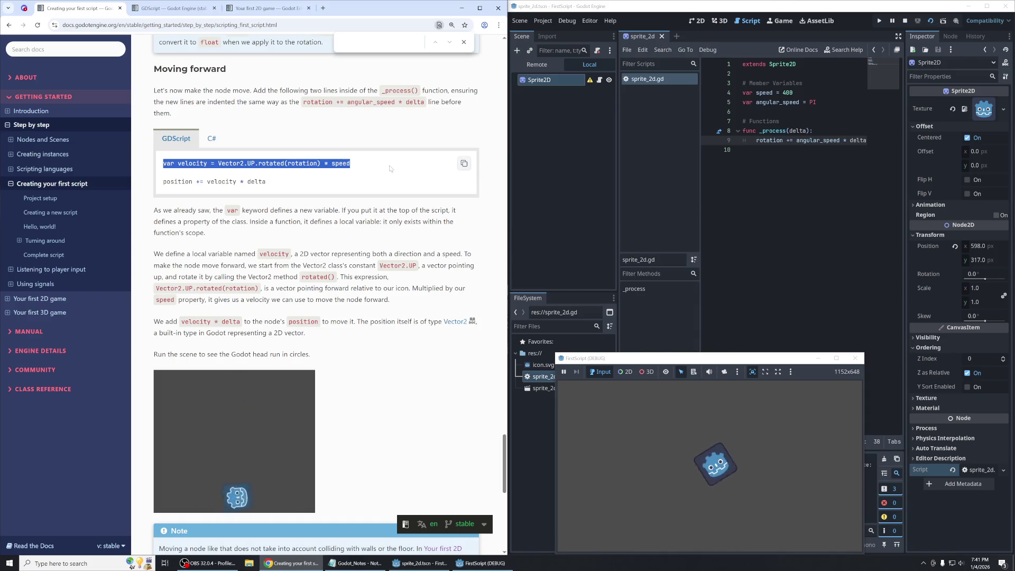
click(296, 173)
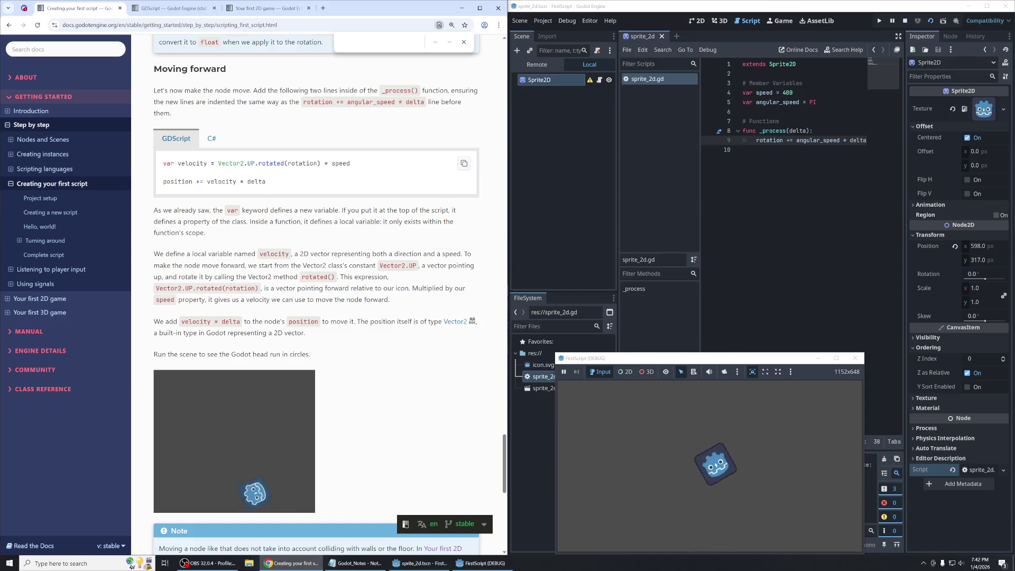
drag(207, 181, 287, 183)
click(287, 183)
click(464, 163)
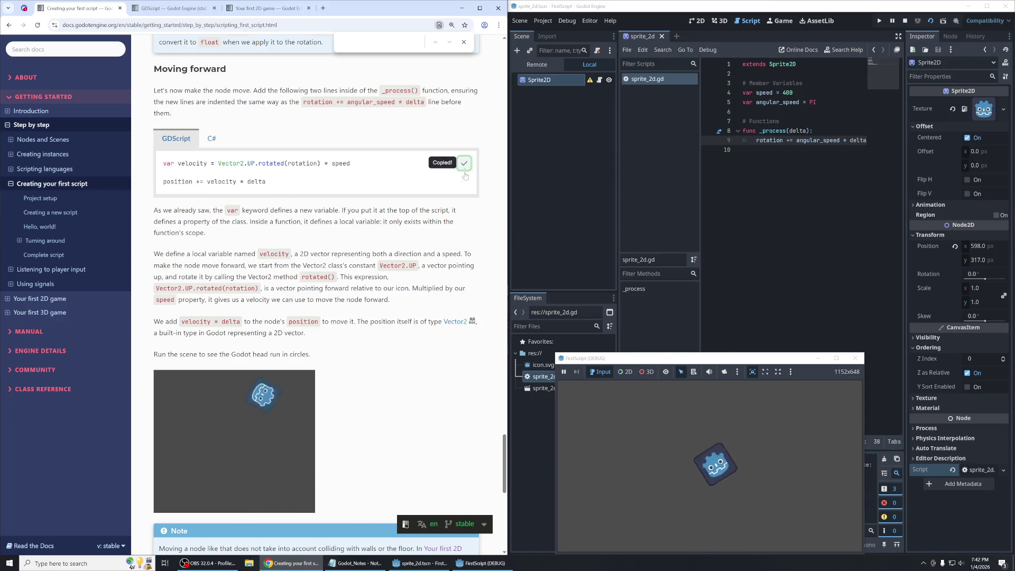
Paste the velocity and position += velocity * delta lines and indent both into _process.
key(ctrl+v)
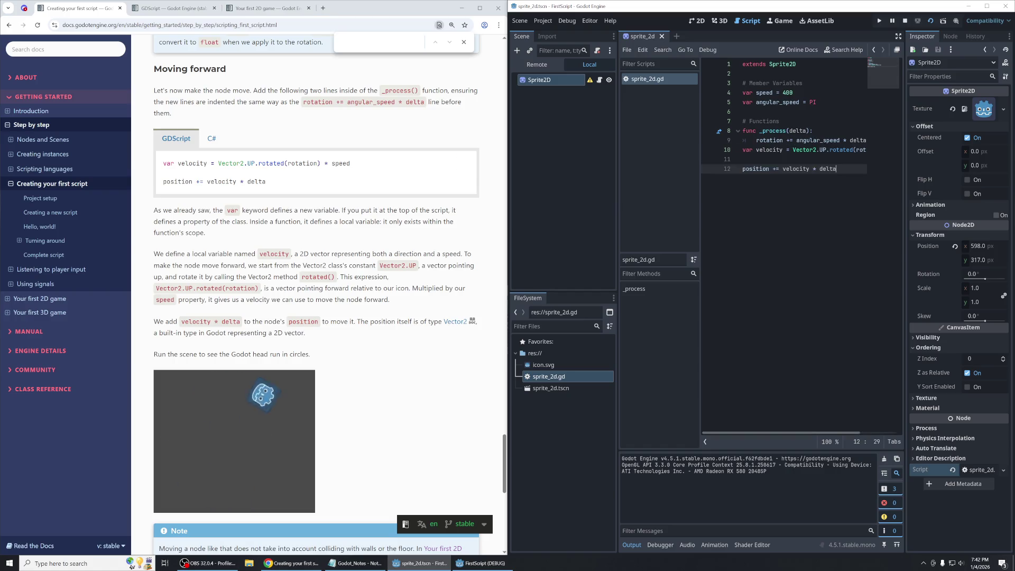
click(741, 154)
key(Tab)
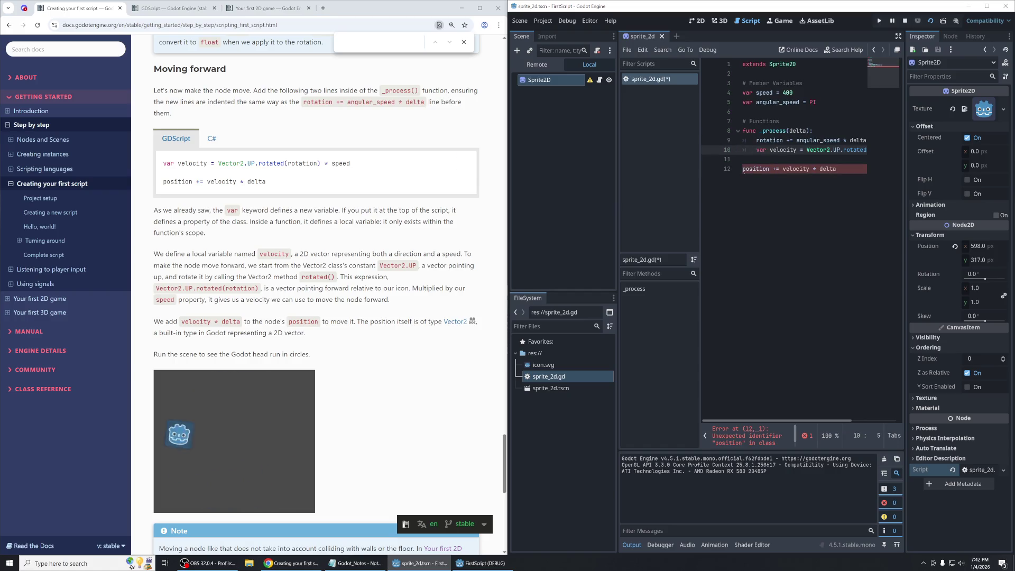
click(742, 169)
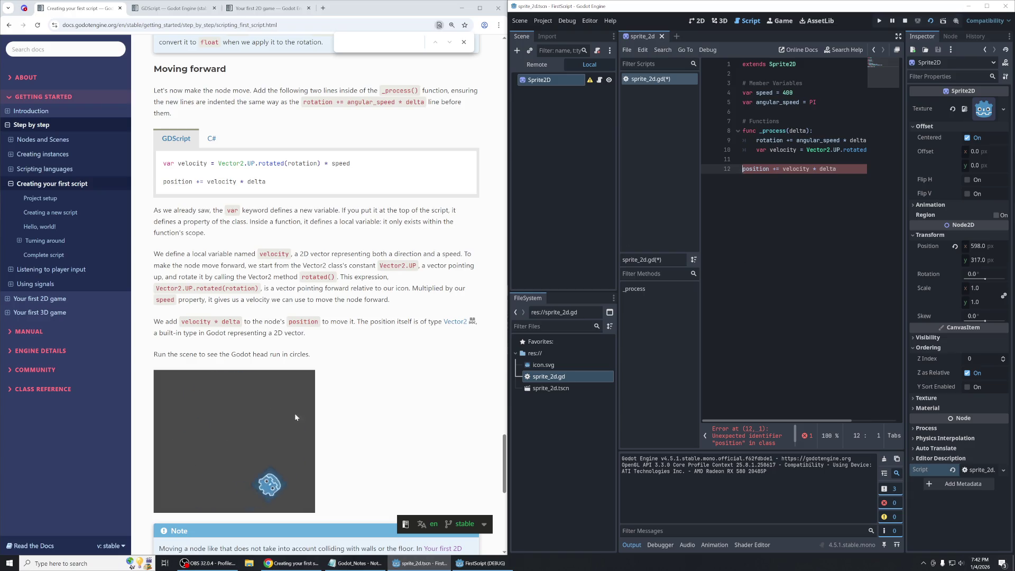
key(BackSpace)
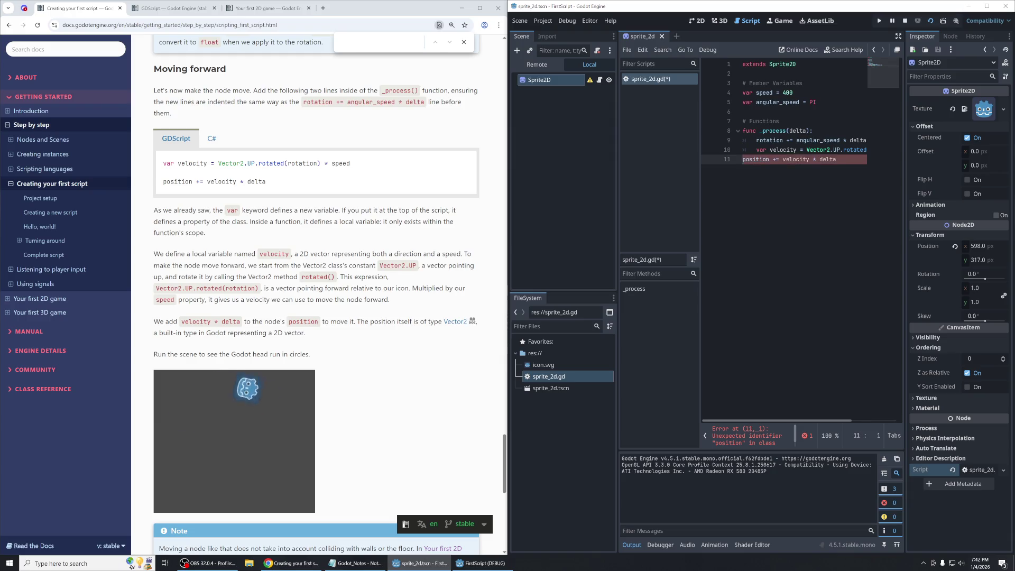
Save the script and close the previous game run.
click(821, 140)
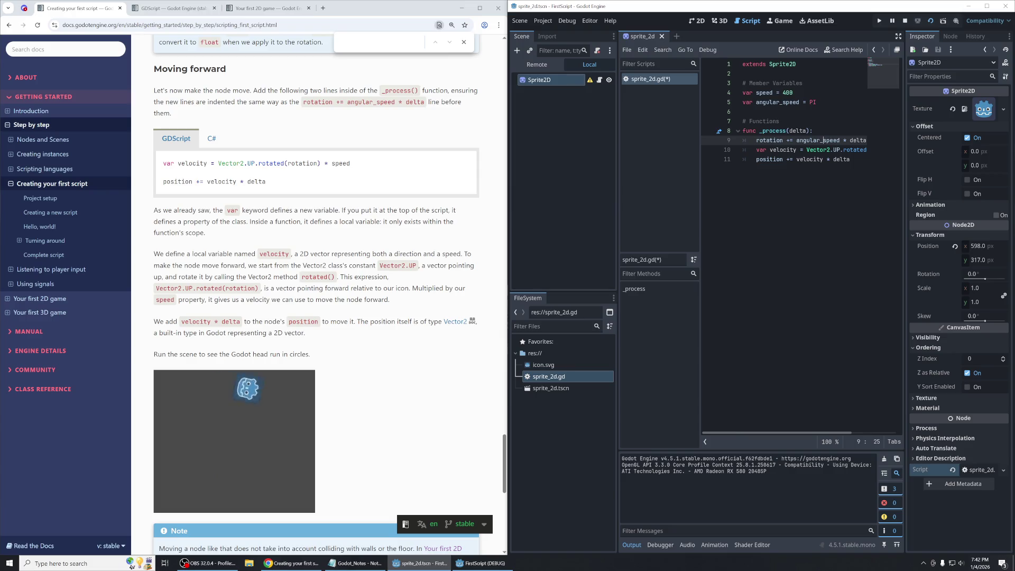
click(852, 160)
key(ctrl+s)
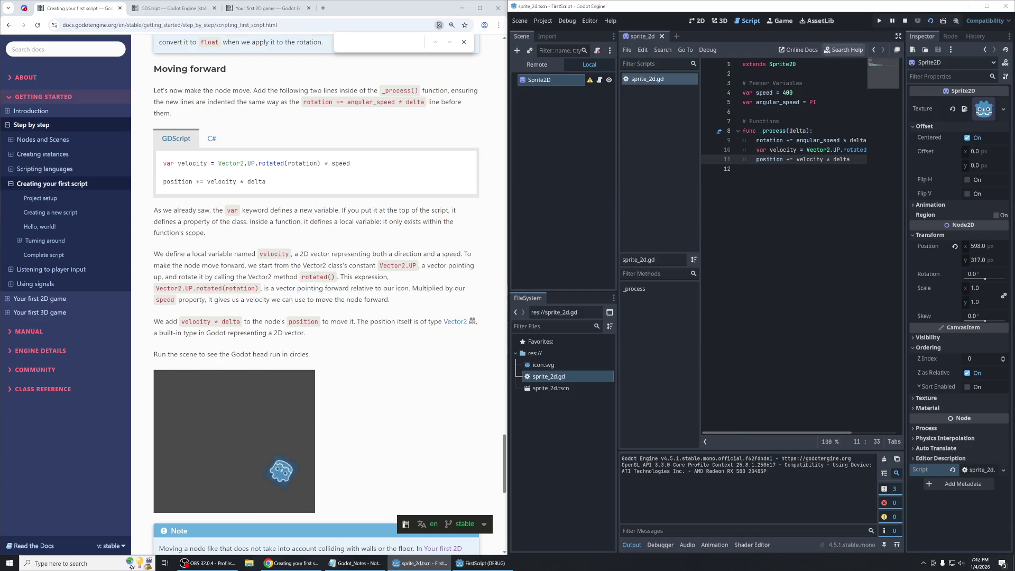
click(887, 21)
click(481, 564)
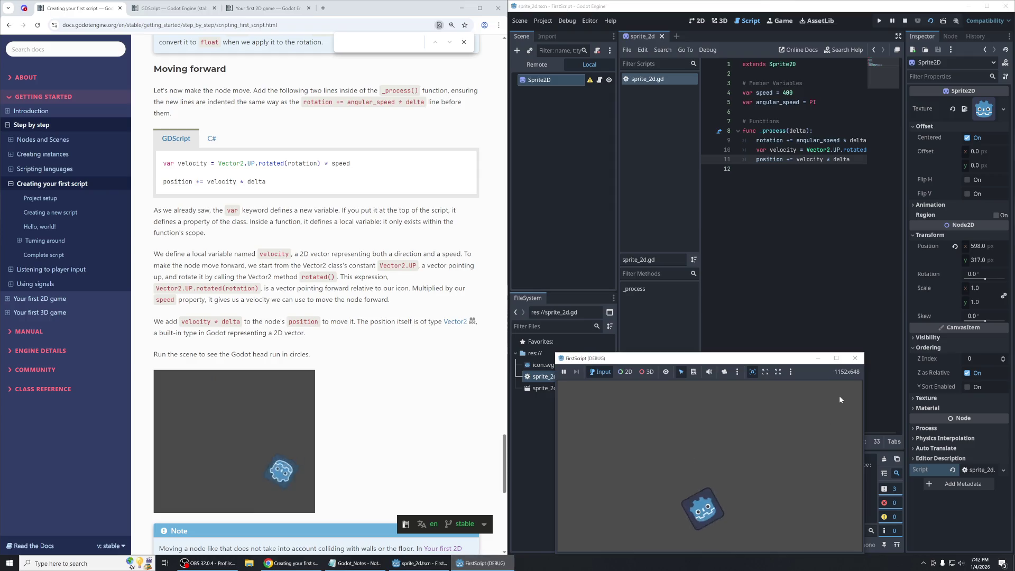
Rerun the scene with the new movement code and move the game window aside.
click(857, 358)
click(931, 21)
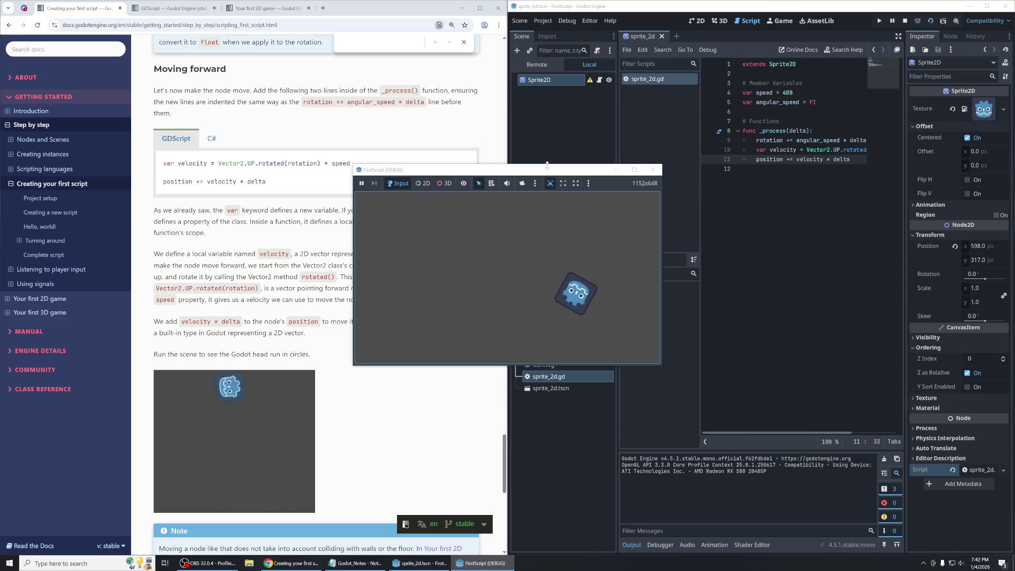
mouse_move(549, 169)
mouse_down()
mouse_move(669, 213)
mouse_move(718, 217)
mouse_up()
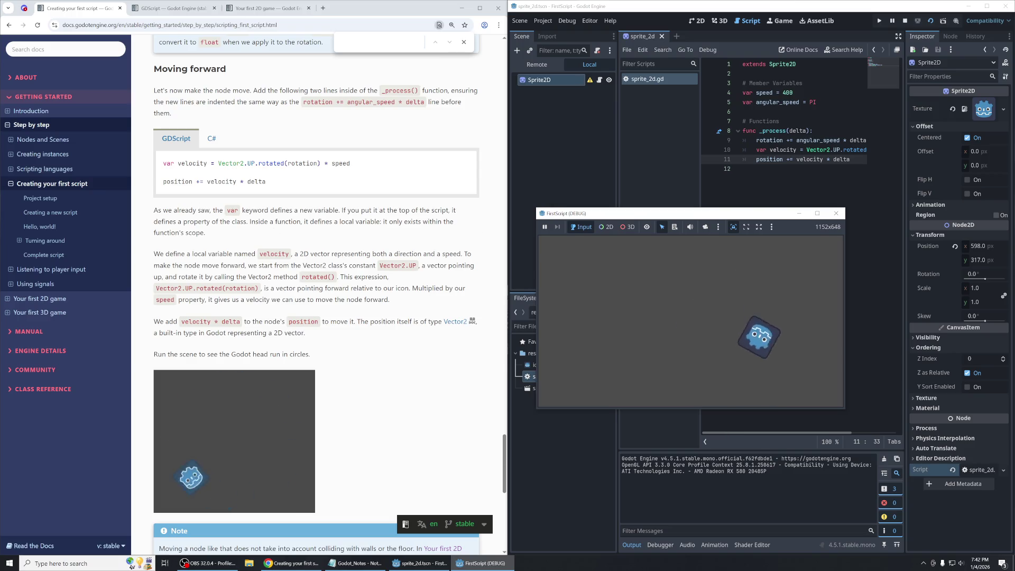
Shift the running game window lower, then stop the game.
drag(154, 210, 376, 233)
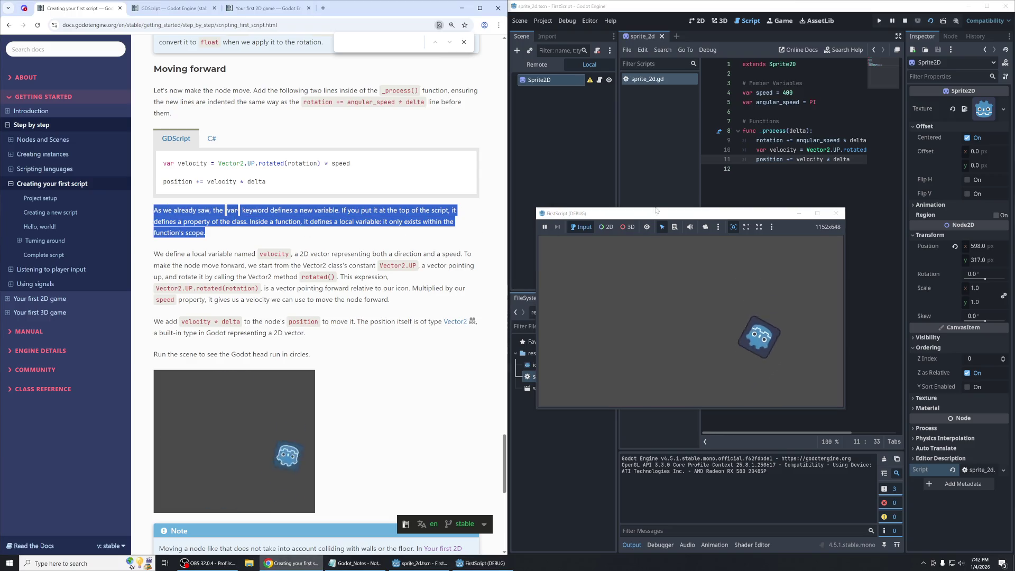
drag(655, 218, 668, 314)
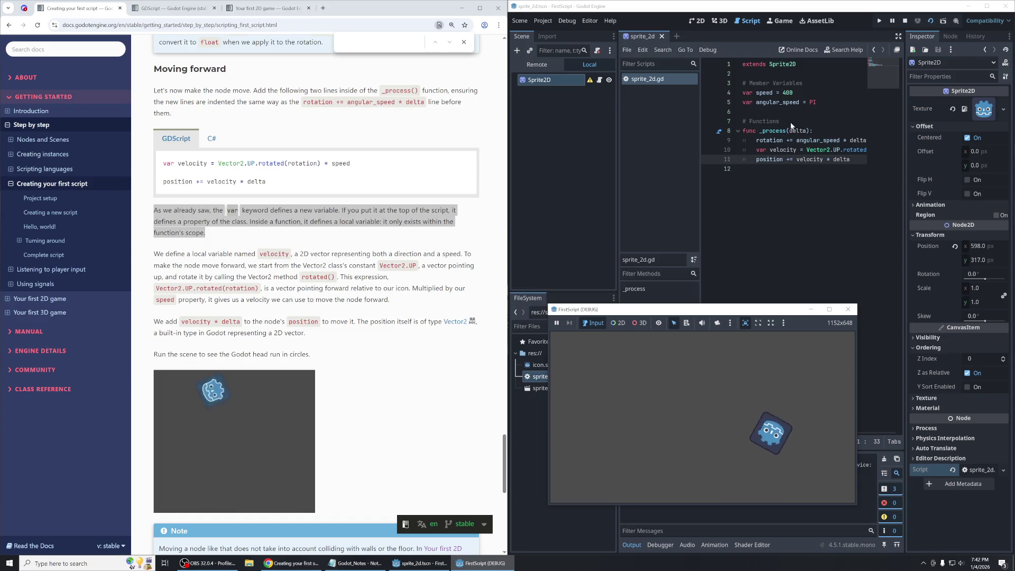
key(F8)
click(769, 83)
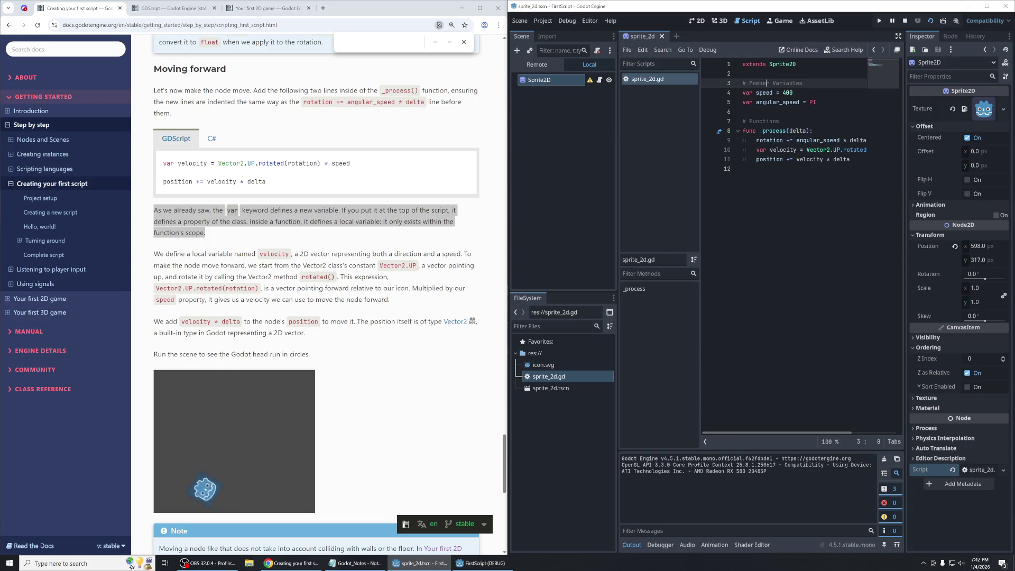
Relabel the line 3 comment as '# Member (Class) Variables'.
text((Class))
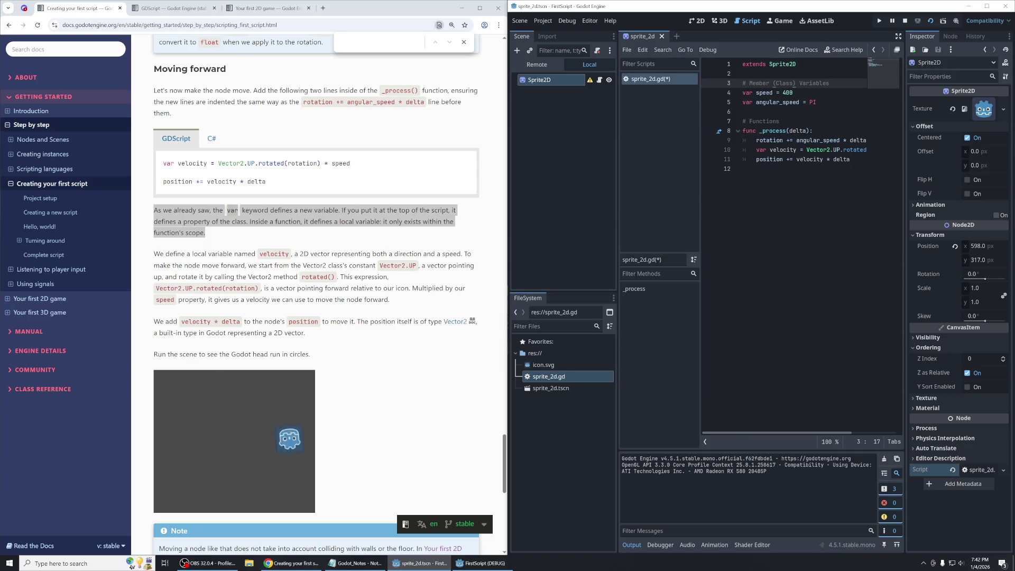
click(286, 231)
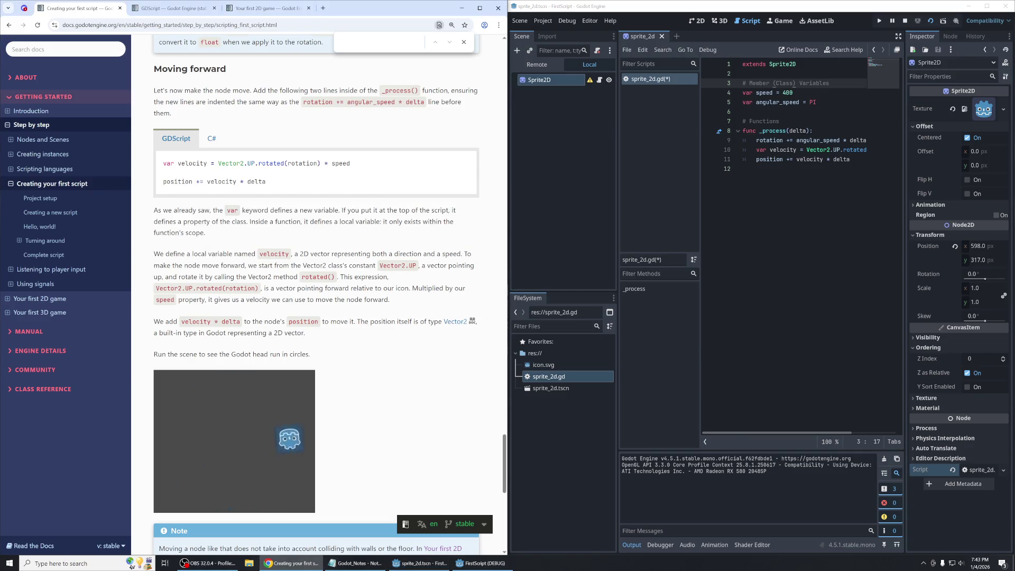
drag(264, 221, 349, 231)
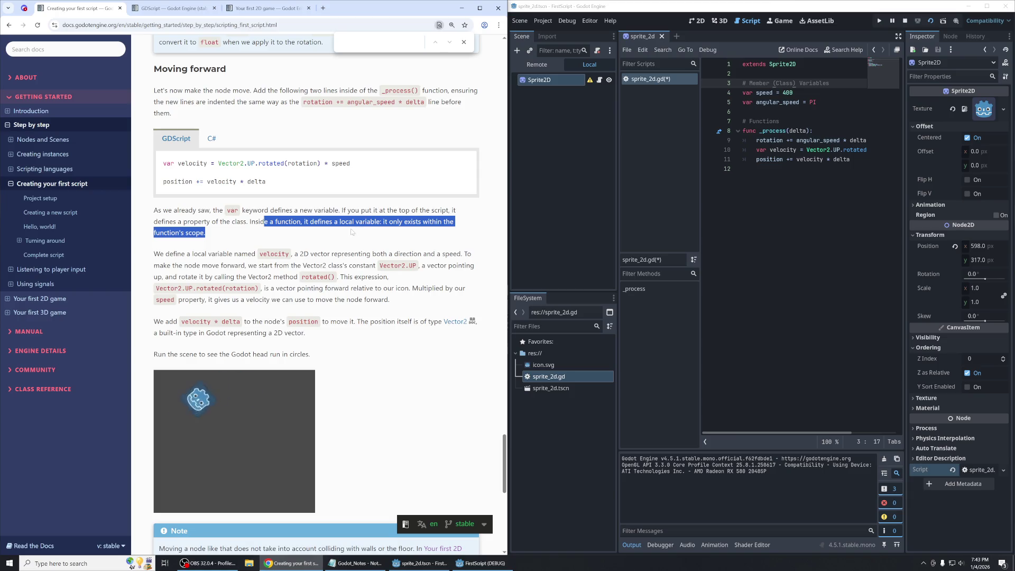
Add a two-line comment above velocity saying it's a local variable existing only within function scope, and save.
click(875, 138)
text(\)
key(BackSpace)
key(Return)
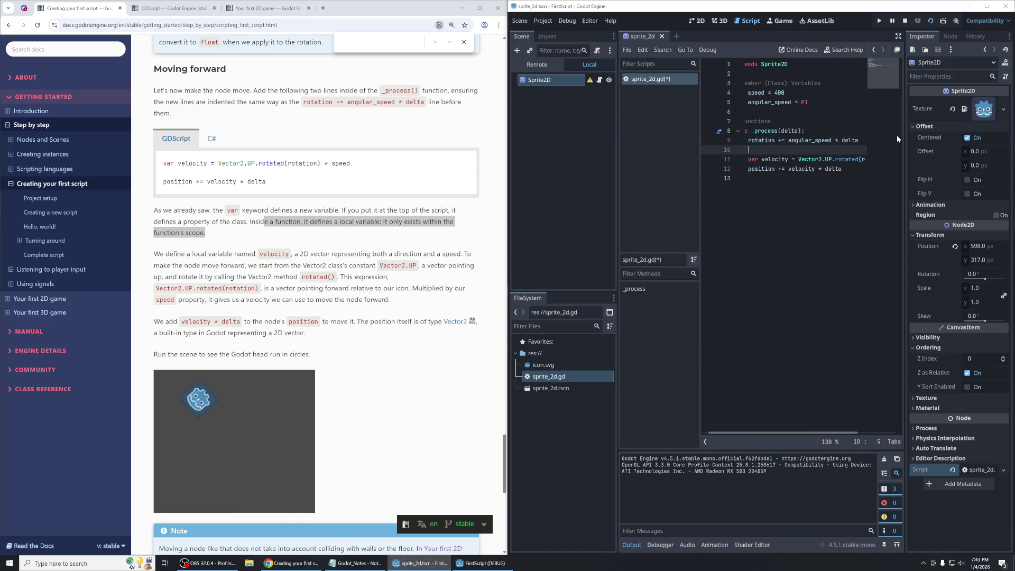
key(BackSpace)
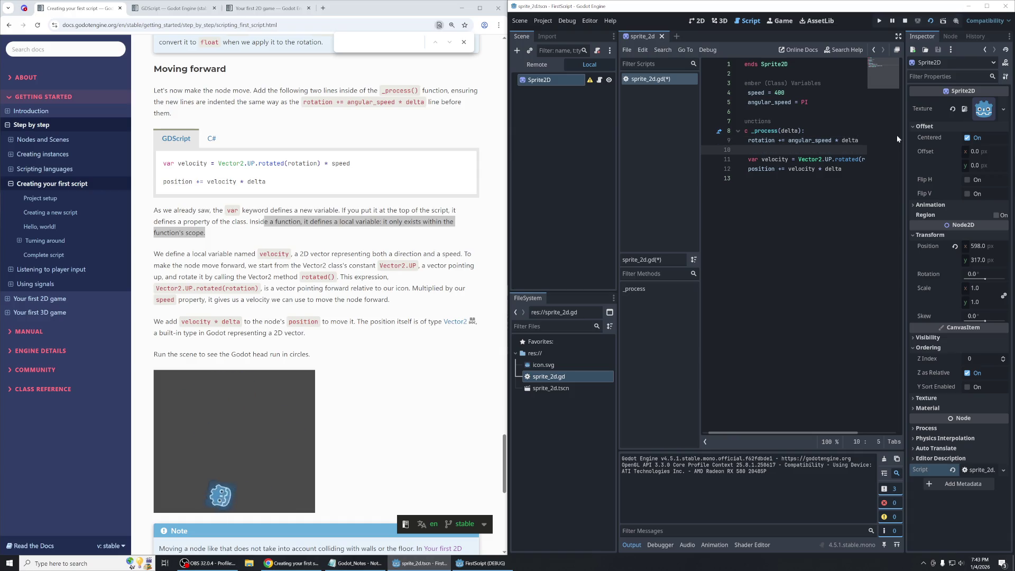
text(# )
text(veo)
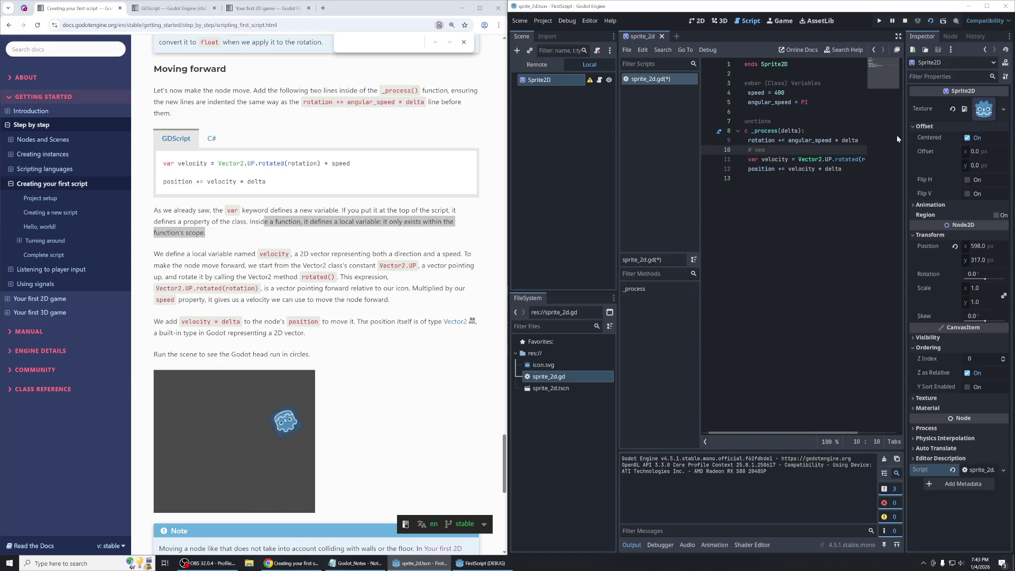
key(BackSpace)
text(locity is a )
text(local variable)
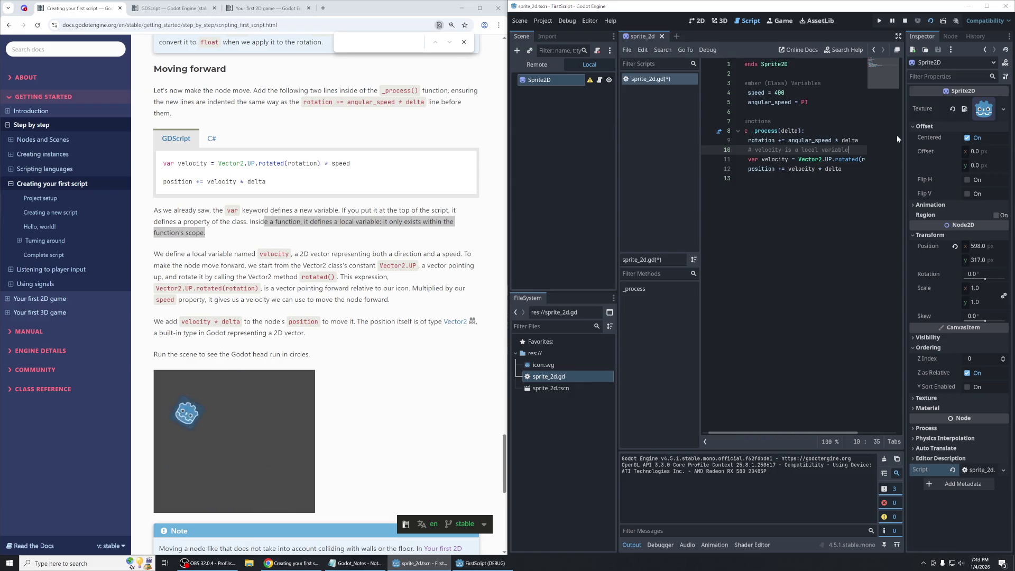
text(only exists within function'sscope)
click(847, 150)
key(ctrl+s)
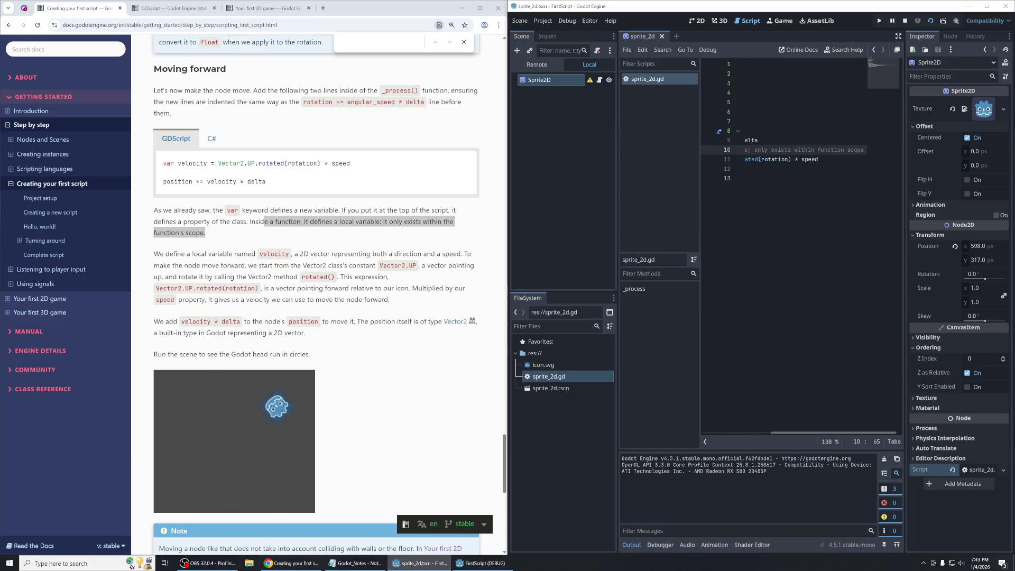
key(ctrl+Left)
key(ctrl+Left)
key(ctrl+Left)
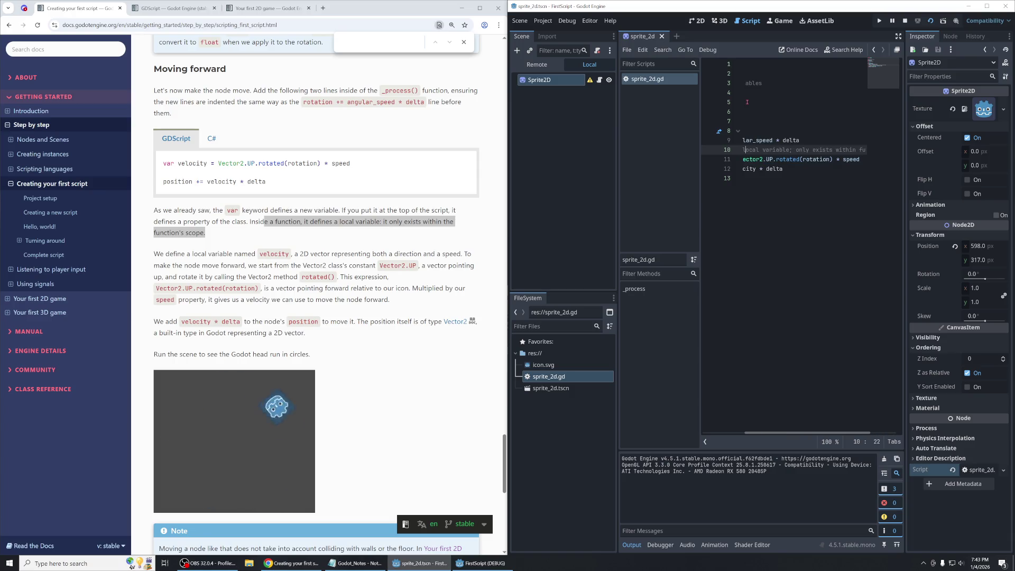
key(Return)
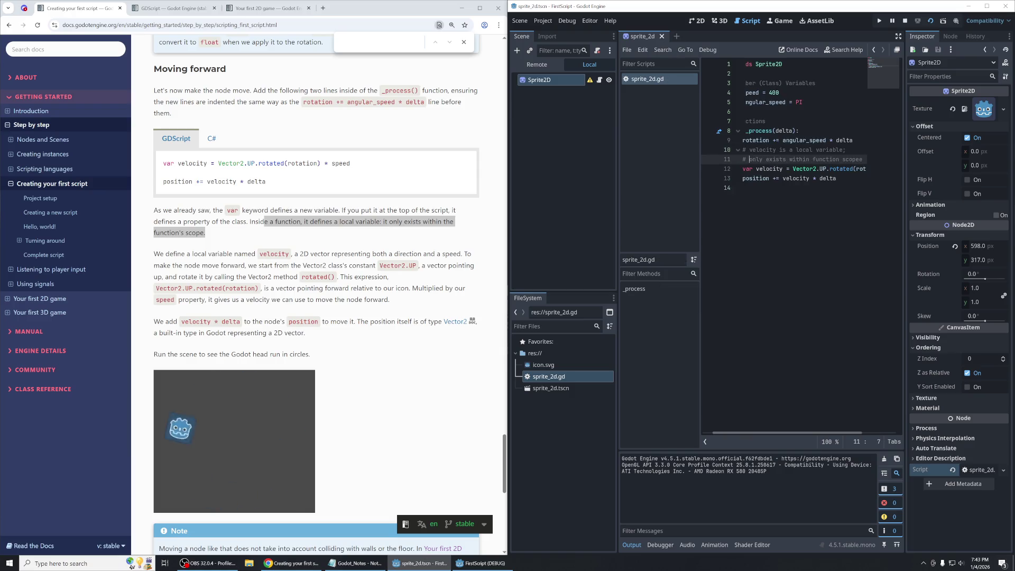
Read the documentation paragraph defining the velocity variable.
click(229, 509)
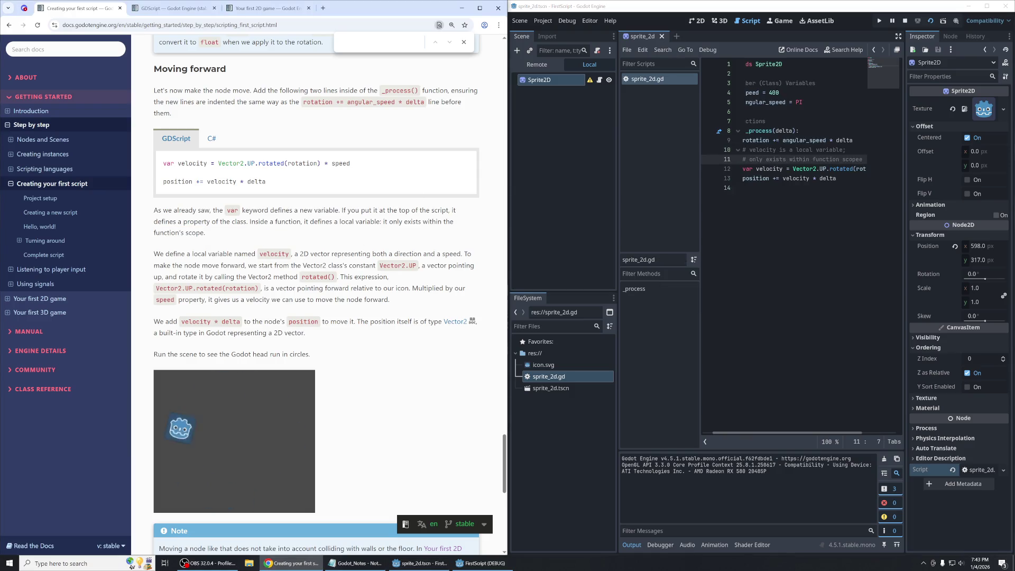
drag(154, 254, 351, 266)
click(352, 265)
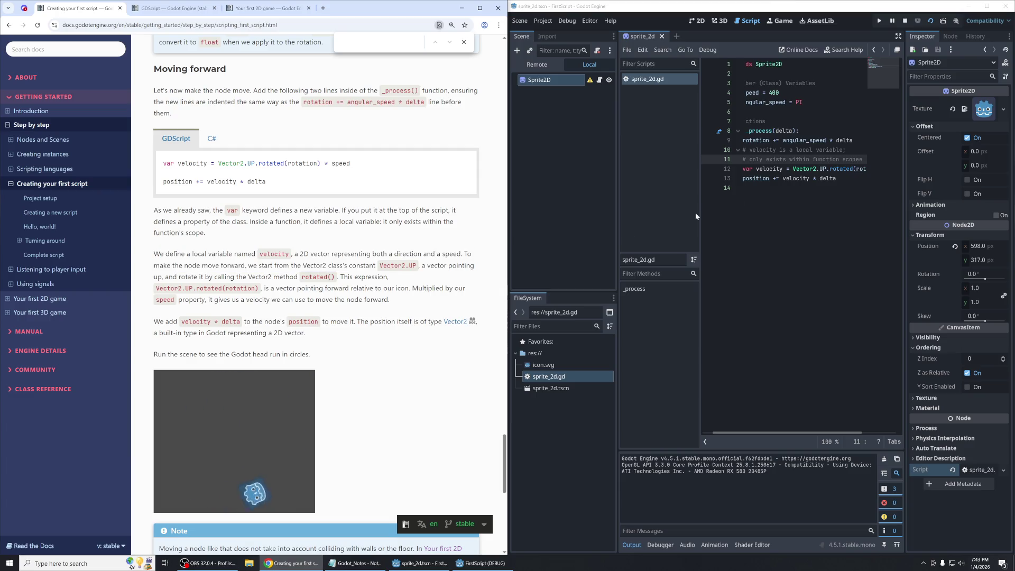
Read how the docs build velocity by rotating Vector2.UP, then widen the code editor.
mouse_move(809, 170)
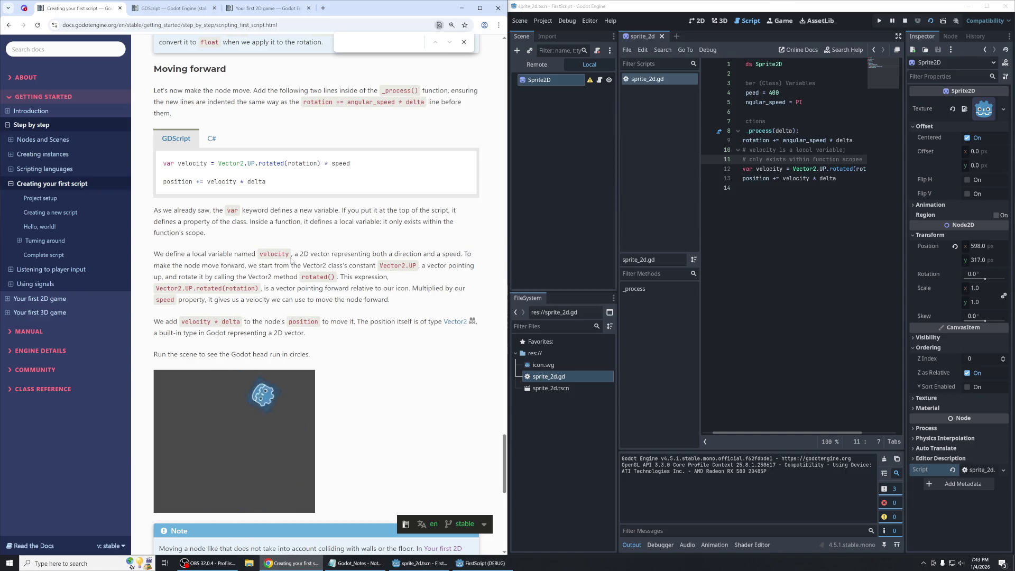
drag(292, 255, 461, 255)
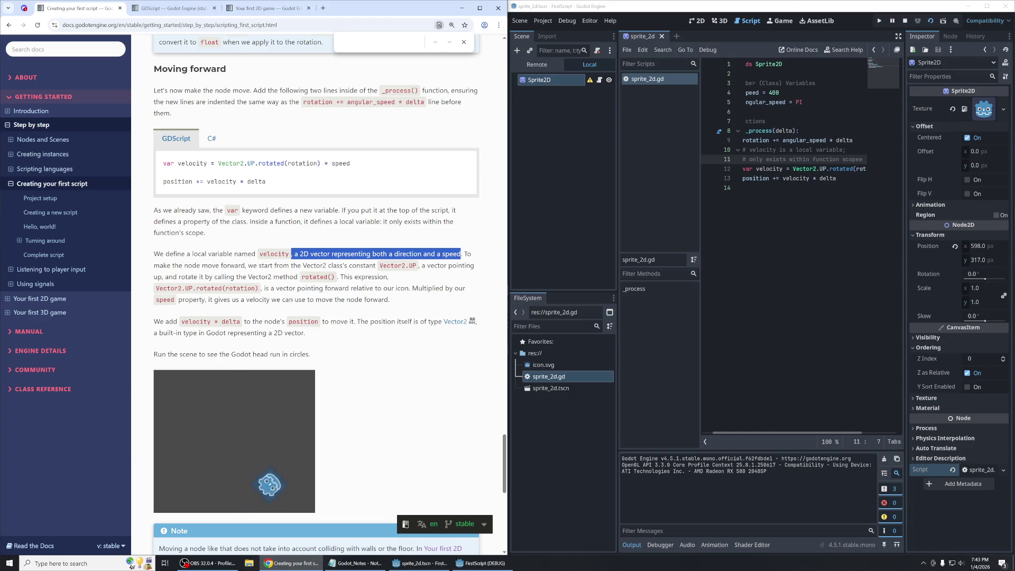
drag(247, 265, 419, 265)
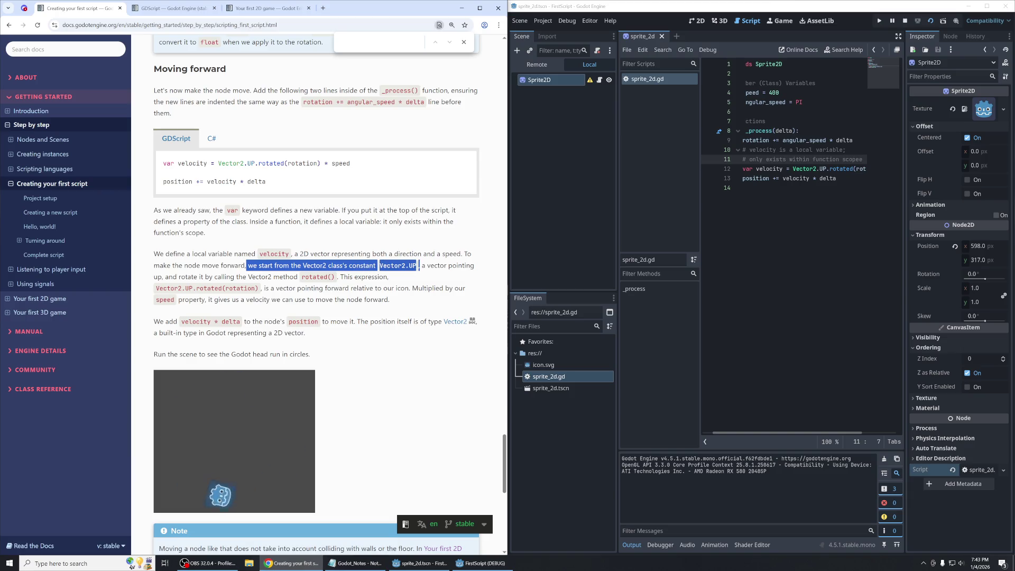
click(419, 266)
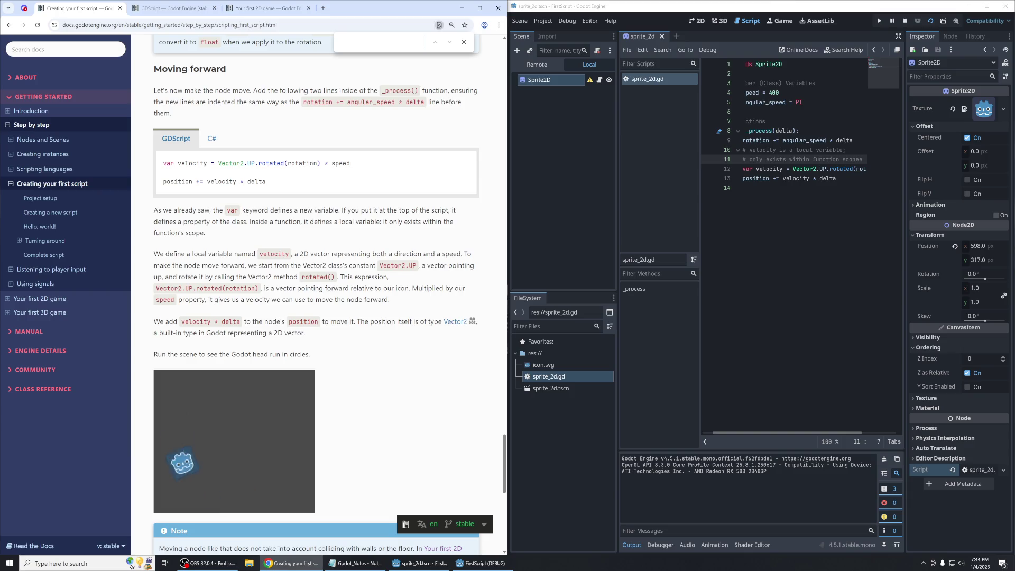
mouse_move(811, 168)
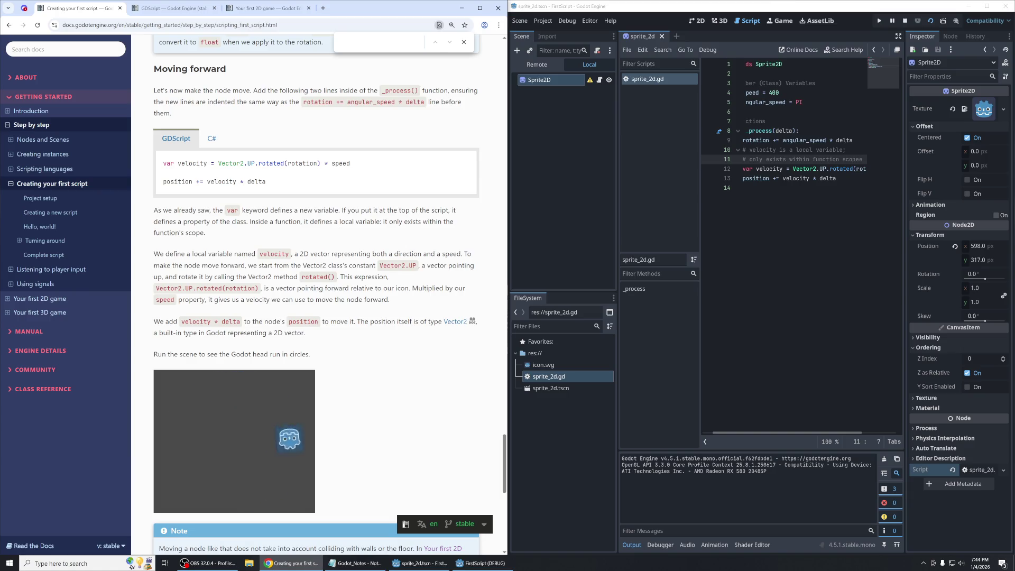
drag(426, 266, 389, 277)
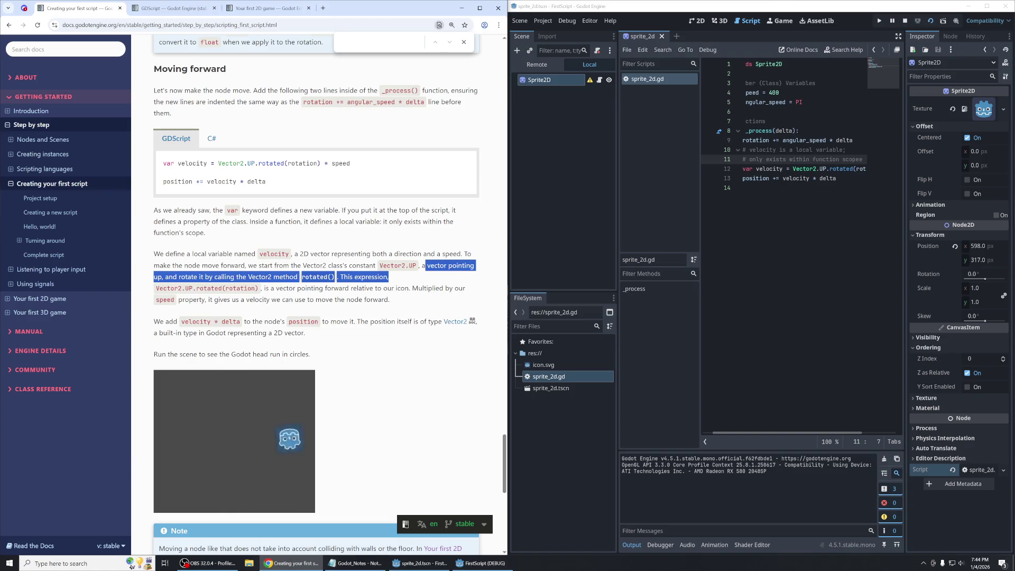
click(389, 277)
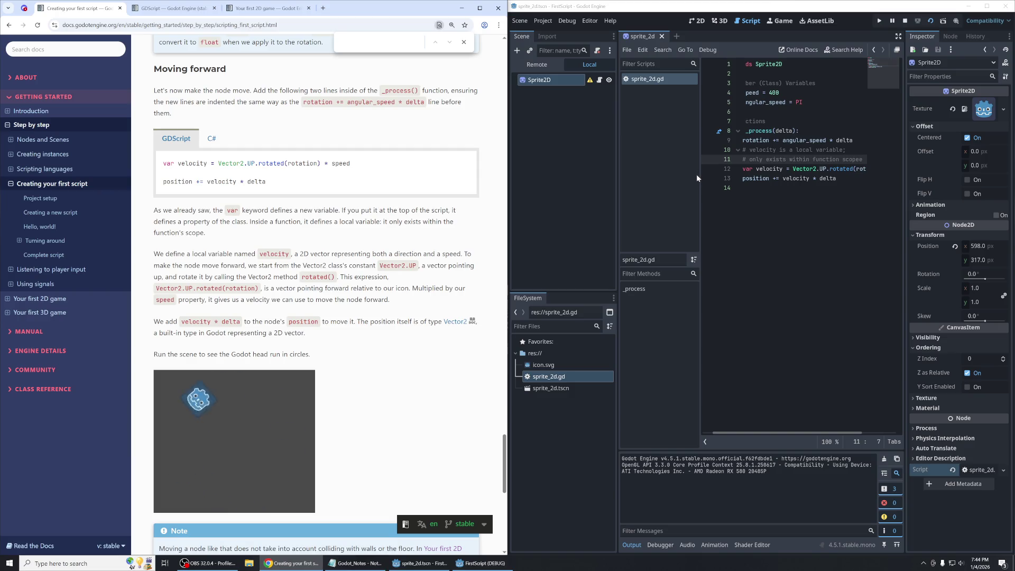
mouse_move(700, 175)
mouse_down()
mouse_move(654, 192)
mouse_move(549, 200)
mouse_move(588, 201)
mouse_up()
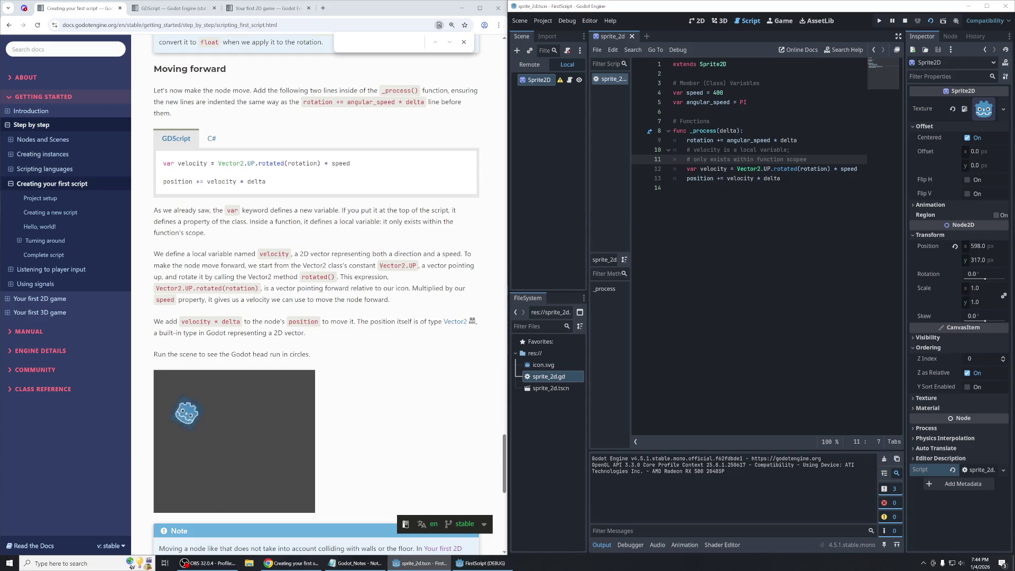
Compare the angular_speed * delta line with the docs' Vector2.UP.rotated(rotation) expression, then close the game.
mouse_move(699, 140)
drag(796, 140, 727, 140)
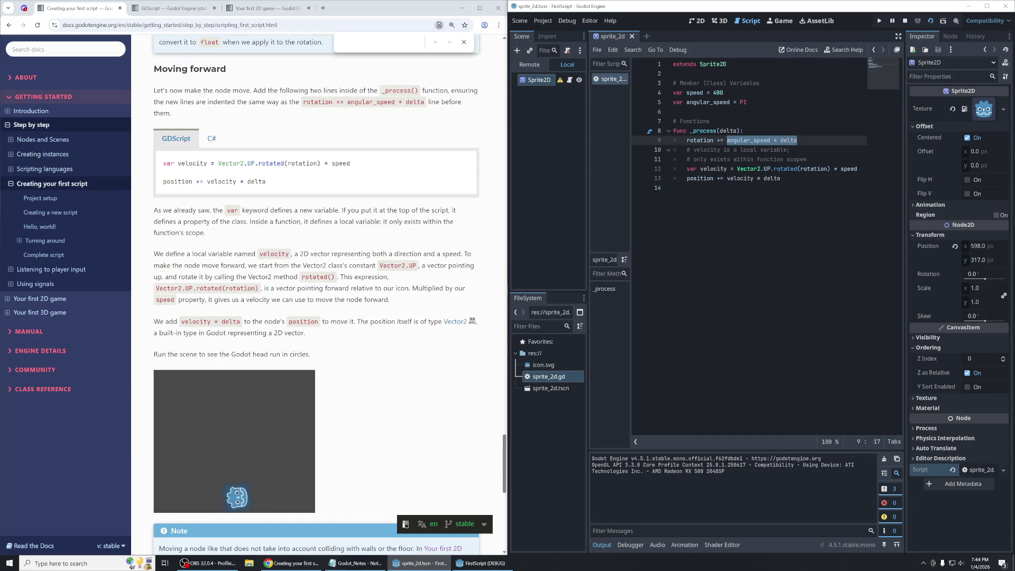
mouse_move(743, 102)
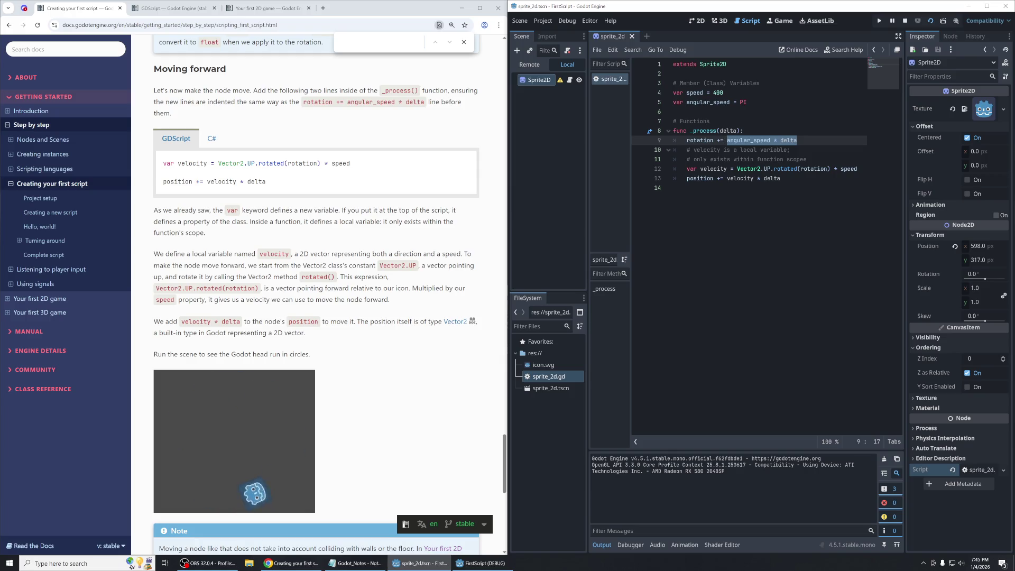
click(710, 121)
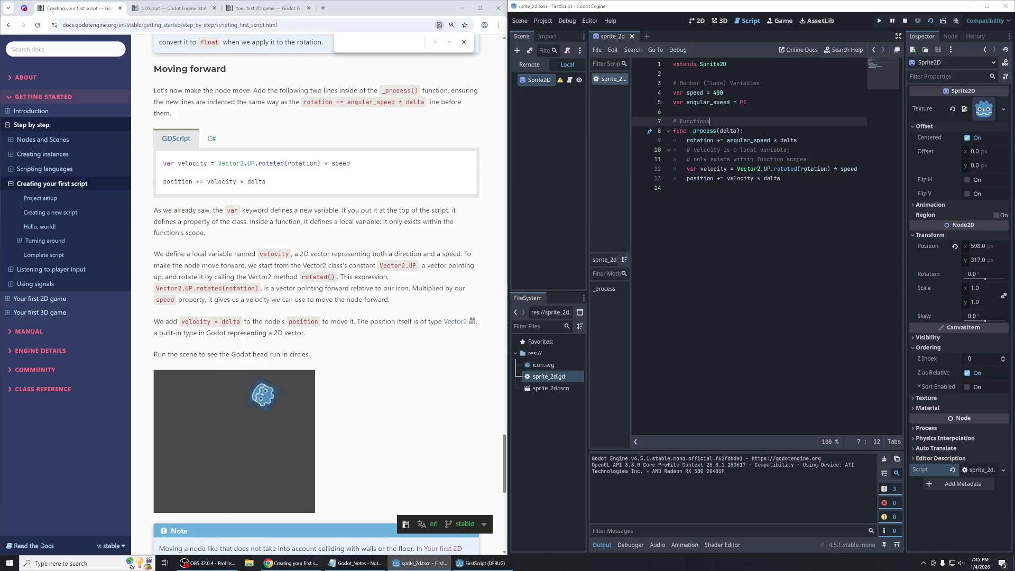
double_click(788, 140)
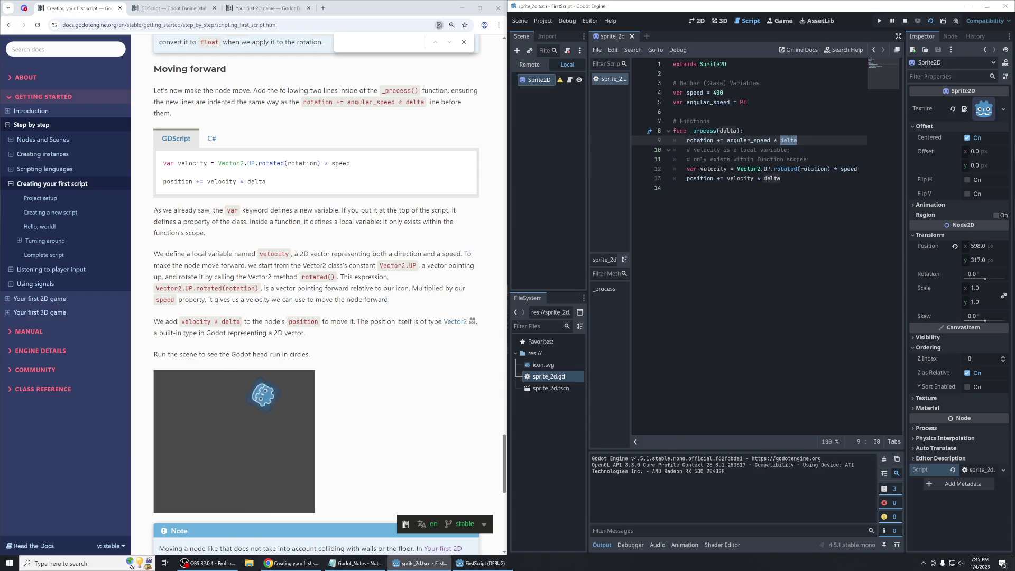
click(799, 140)
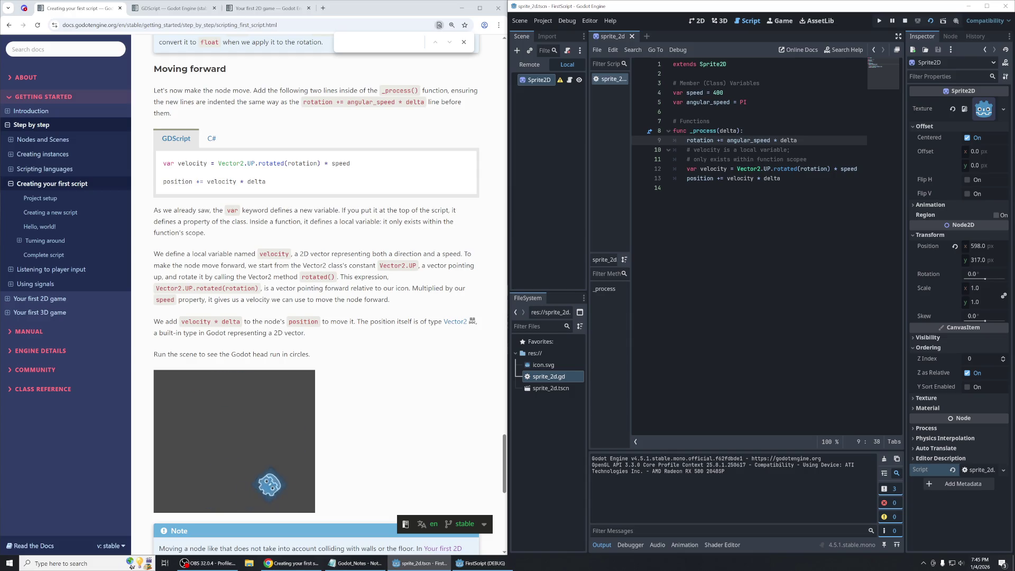
mouse_move(341, 276)
mouse_down()
mouse_move(390, 277)
mouse_move(246, 288)
mouse_move(260, 291)
mouse_up()
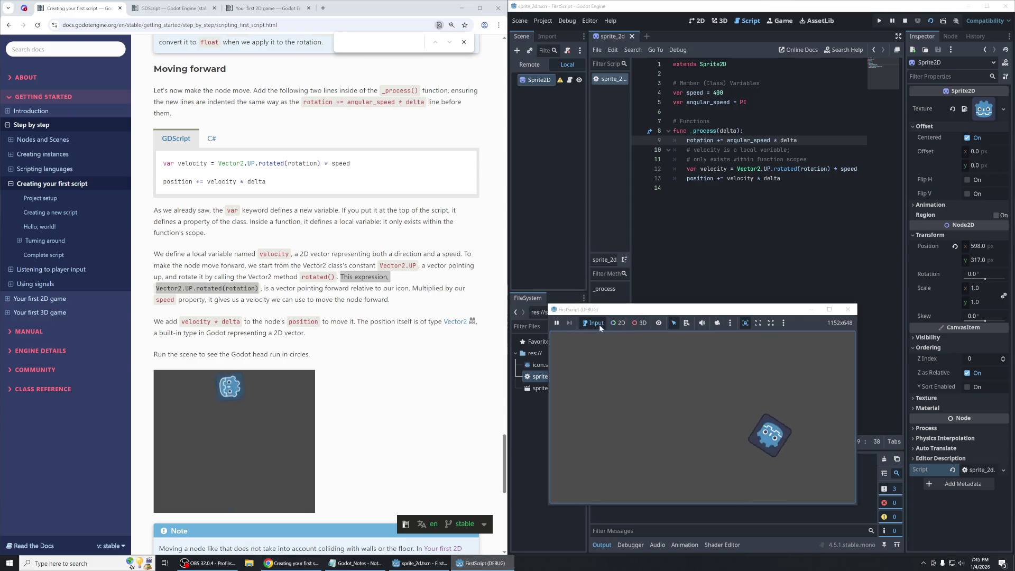
click(904, 21)
Append * 100 to the velocity line and test-run the scene in an enlarged game window.
click(809, 159)
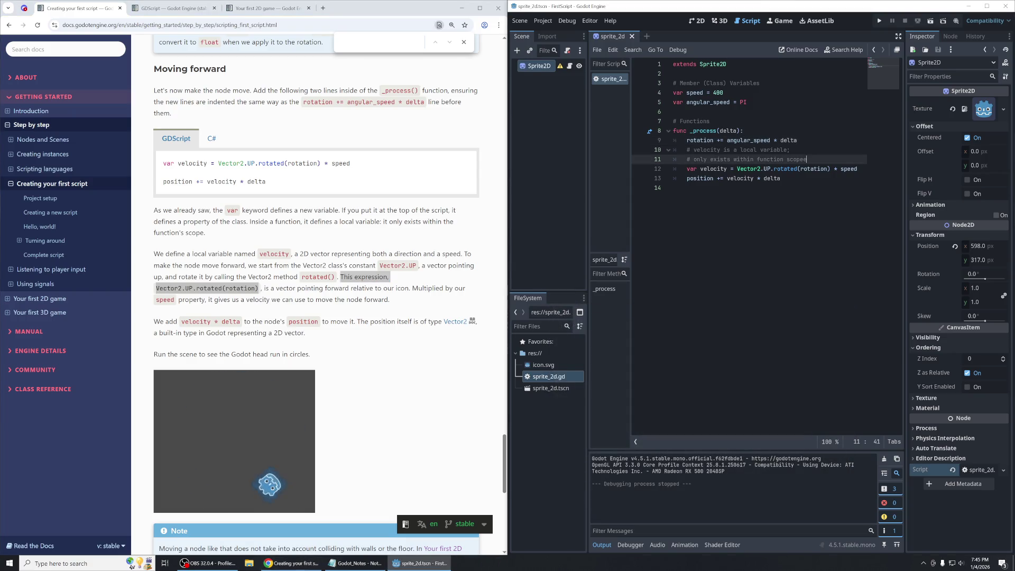
click(866, 168)
text(* 100)
key(F6)
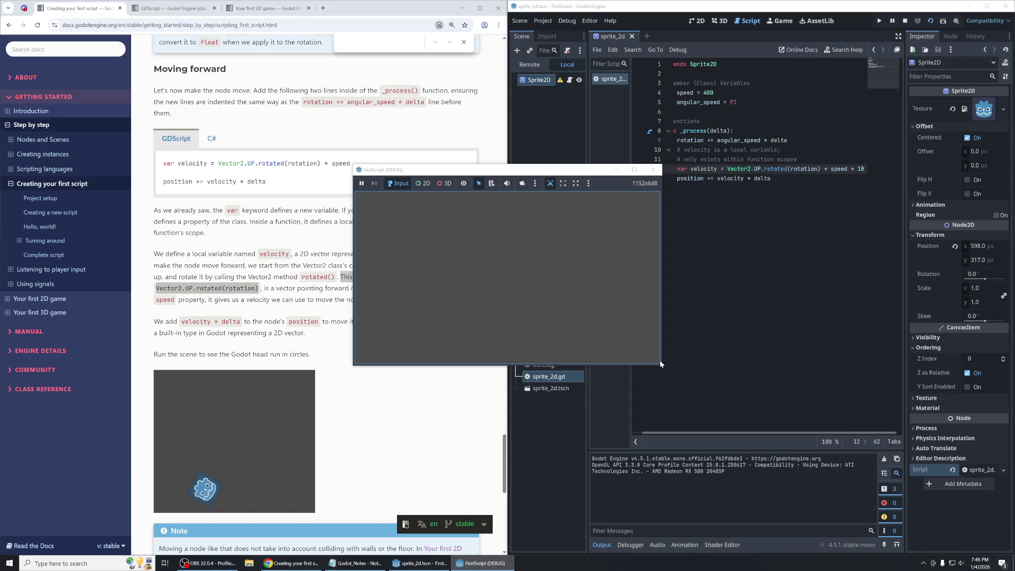
mouse_move(661, 362)
mouse_down()
mouse_move(687, 390)
mouse_move(929, 537)
mouse_up()
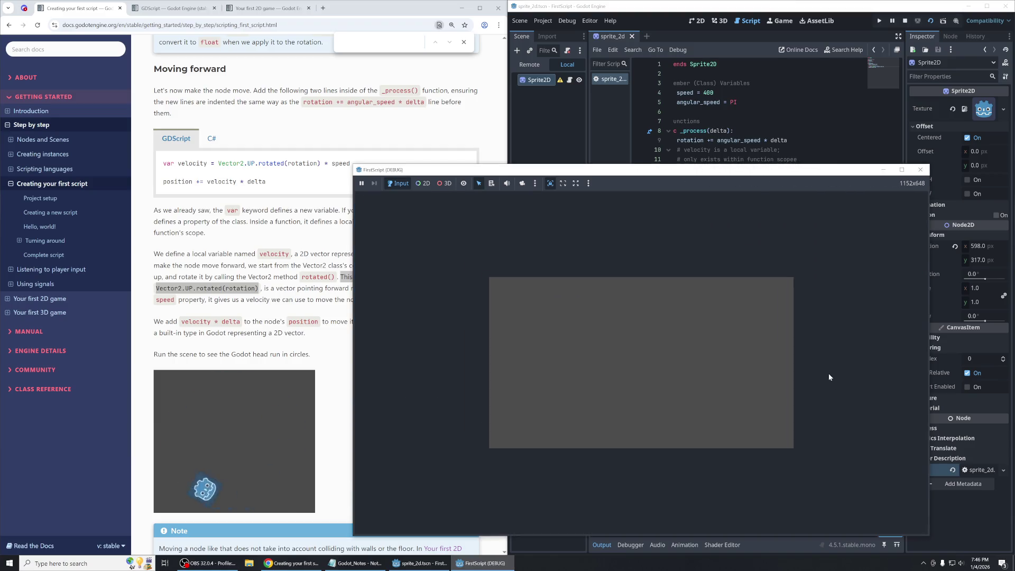
click(919, 170)
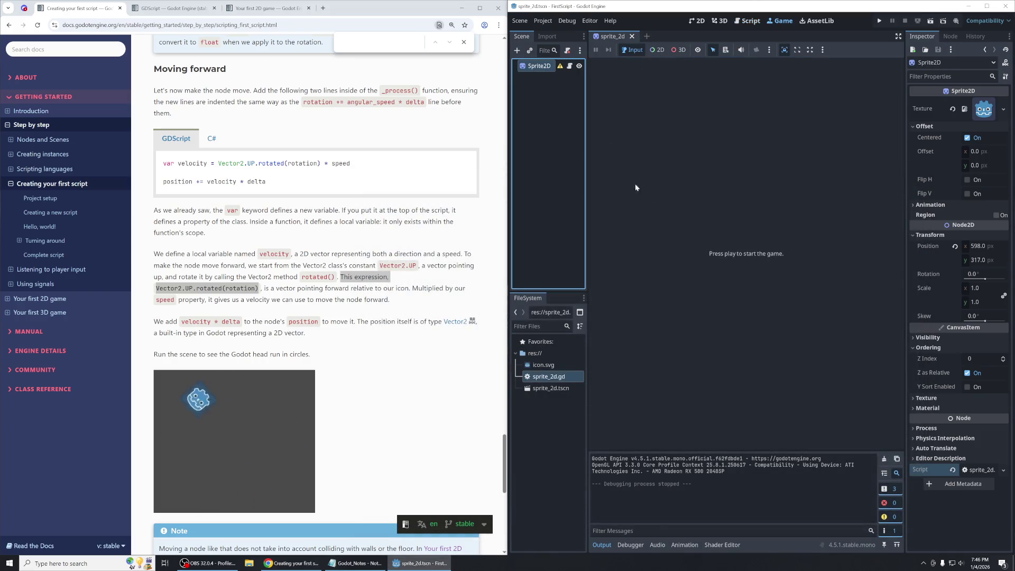
Remove the extra multiplier from the velocity line in sprite_2d.gd and rerun the scene.
double_click(549, 377)
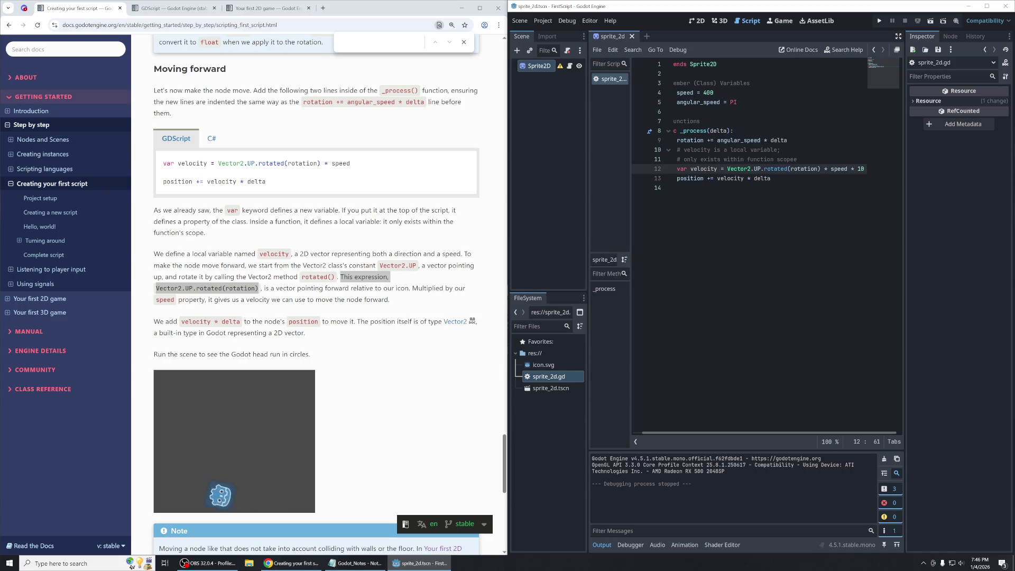
key(BackSpace)
key(BackSpace)
key(BackSpace)
key(BackSpace)
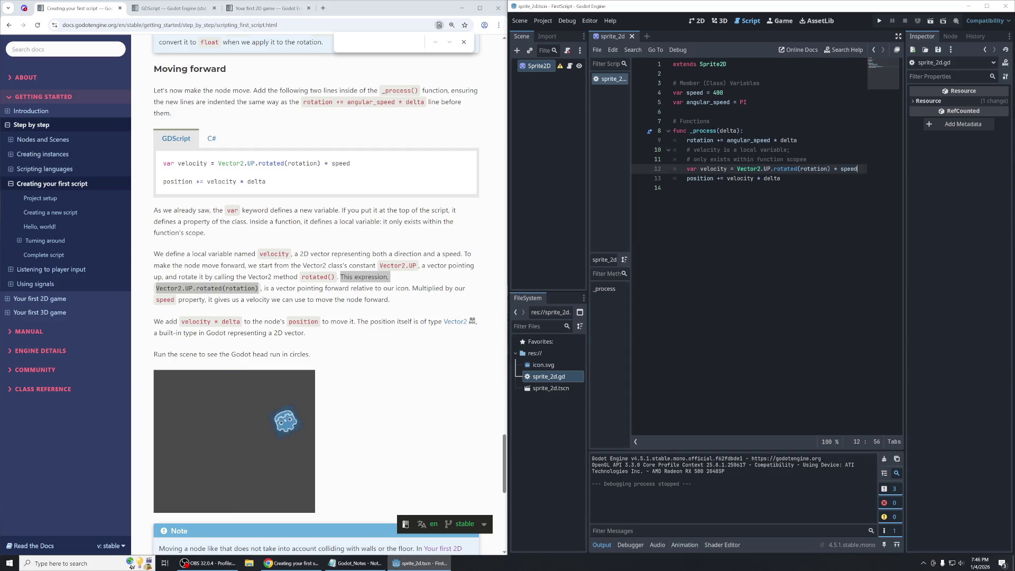
key(F6)
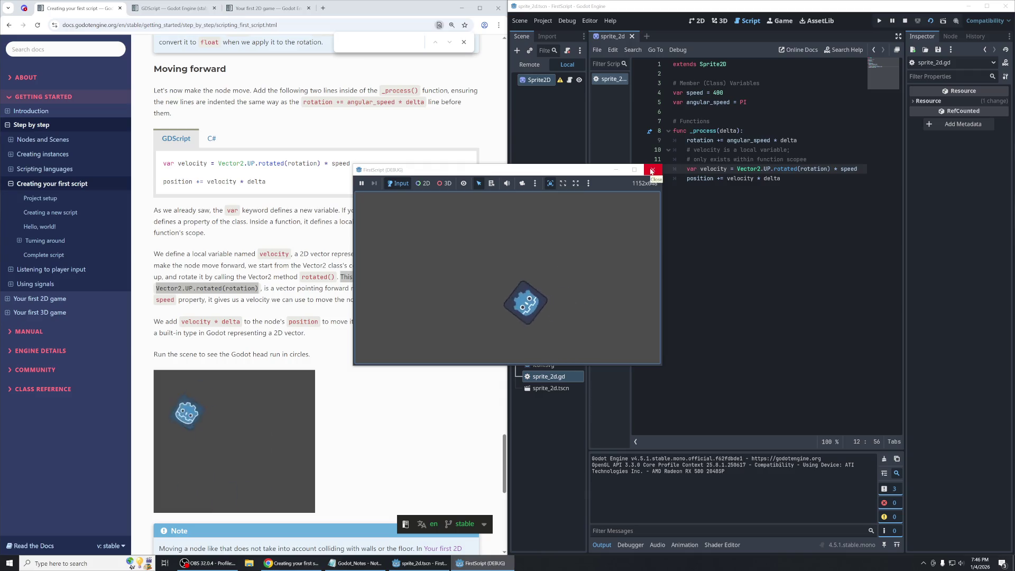
click(652, 171)
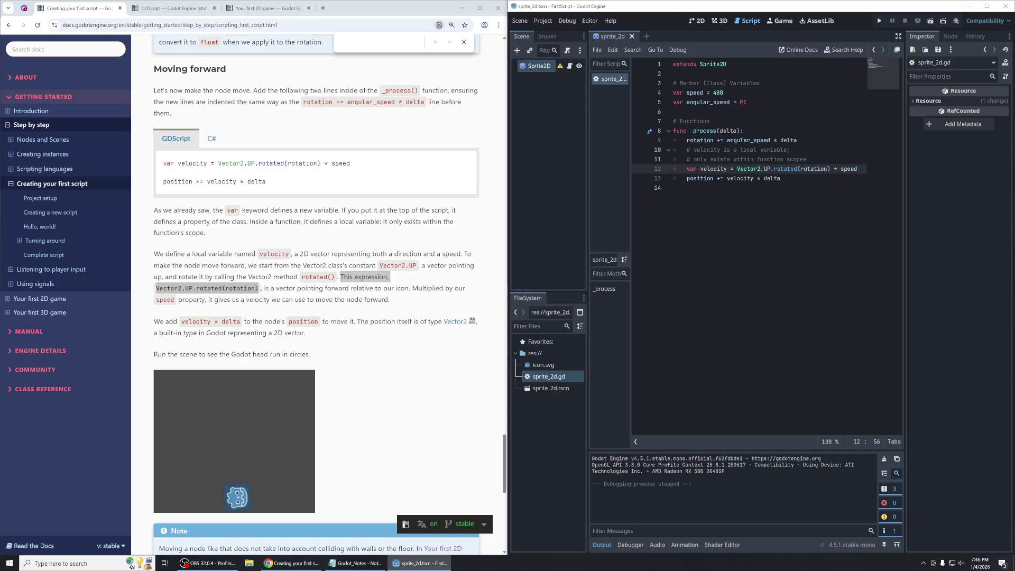
Multiply the rotation line by 10 and run the scene to see the faster spin.
click(797, 140)
text(* 20)
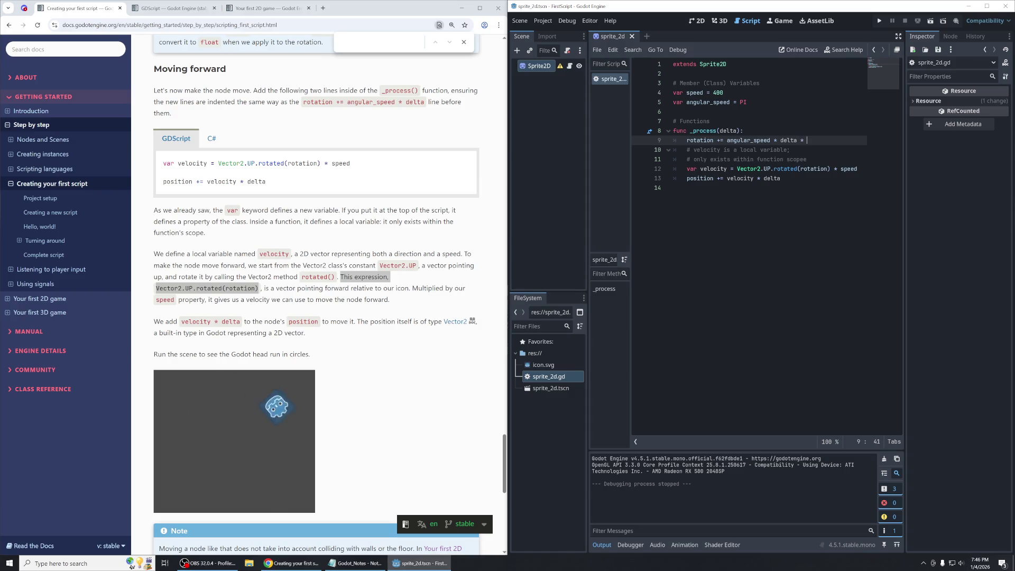
key(BackSpace)
key(BackSpace)
text(10)
click(743, 131)
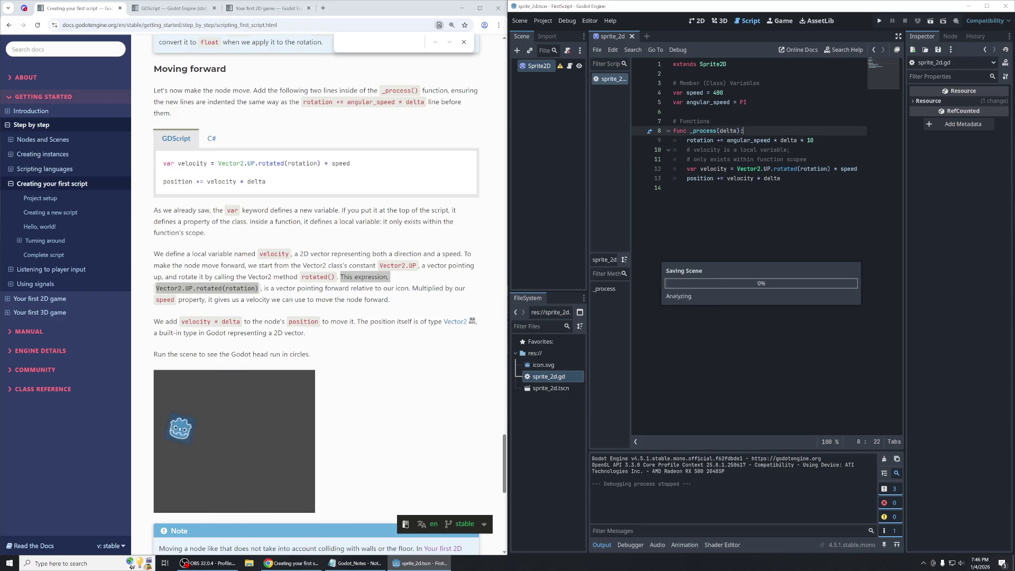
key(F6)
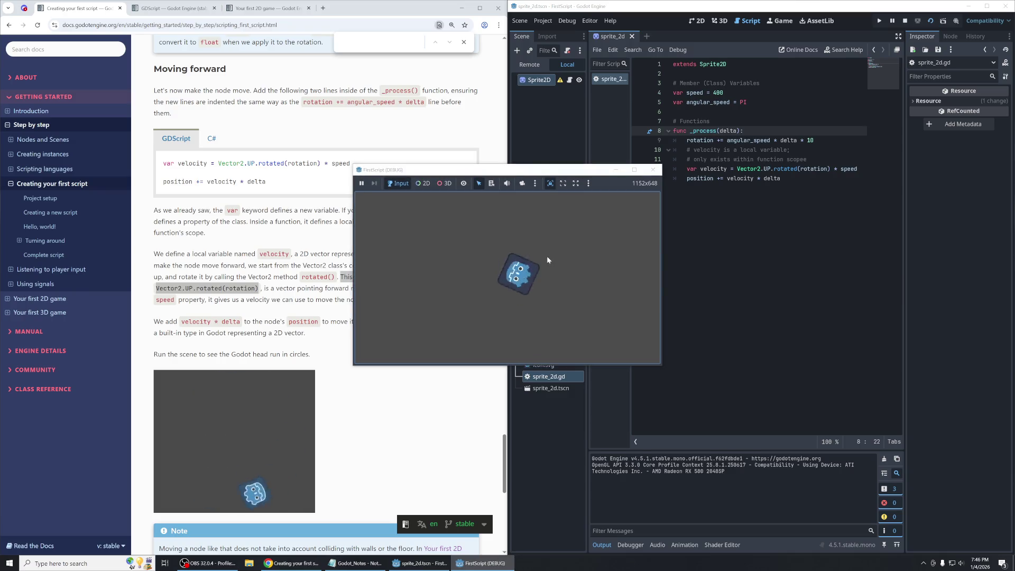
click(655, 168)
Try rotation multipliers of 1 and .5, running the scene for each.
click(790, 149)
click(814, 140)
key(BackSpace)
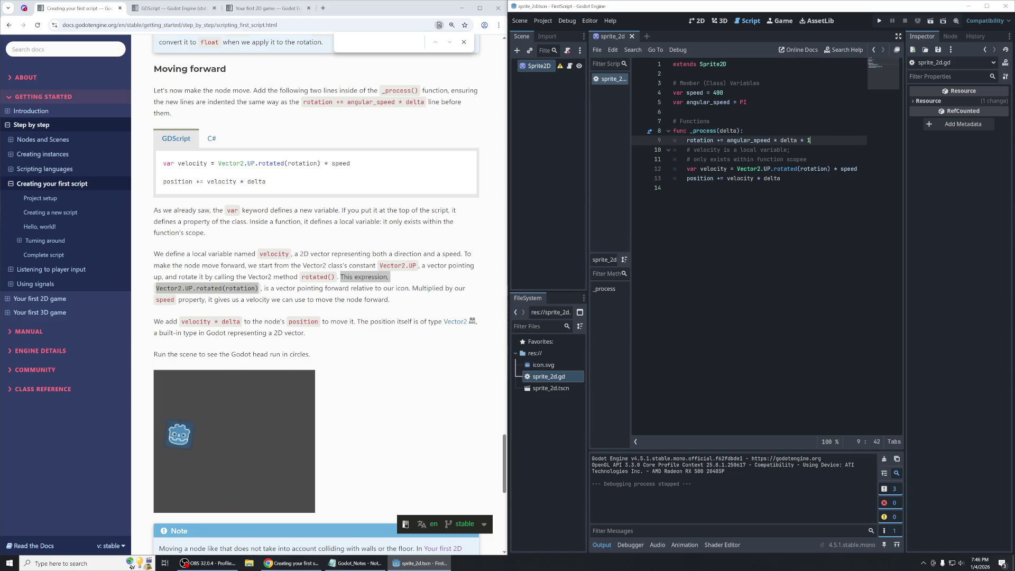
text(2)
key(F5)
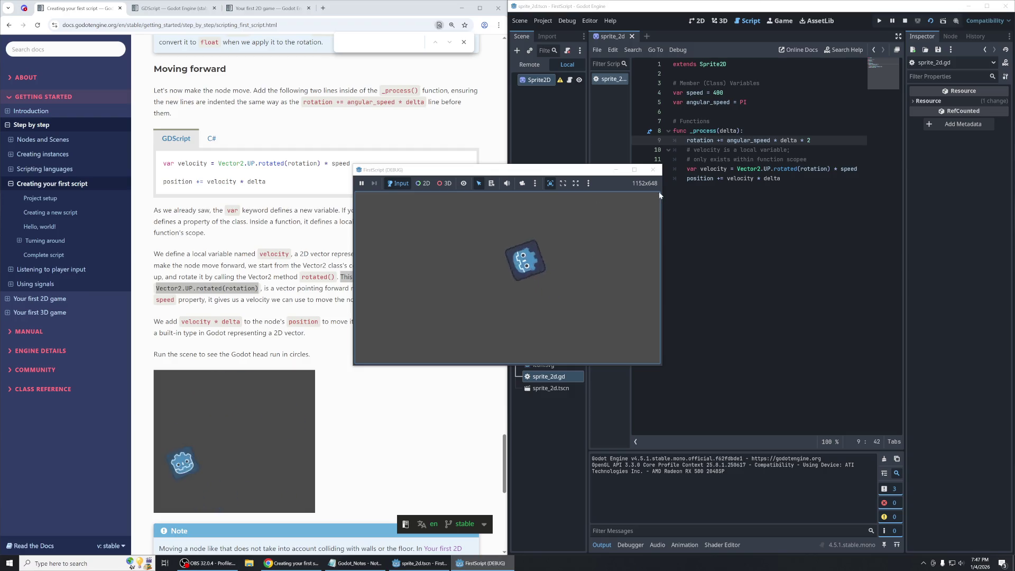
click(653, 170)
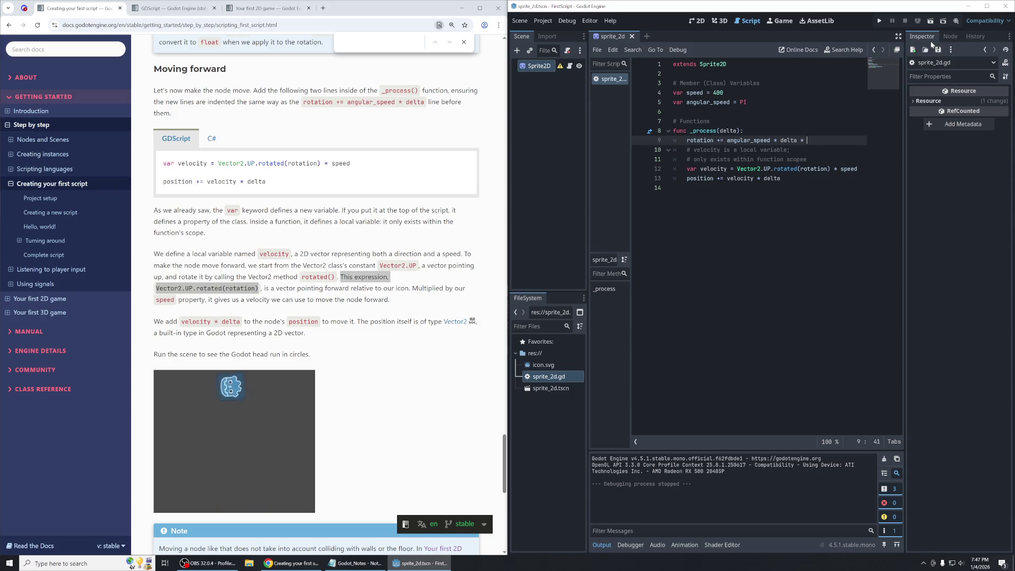
text(.5)
key(F6)
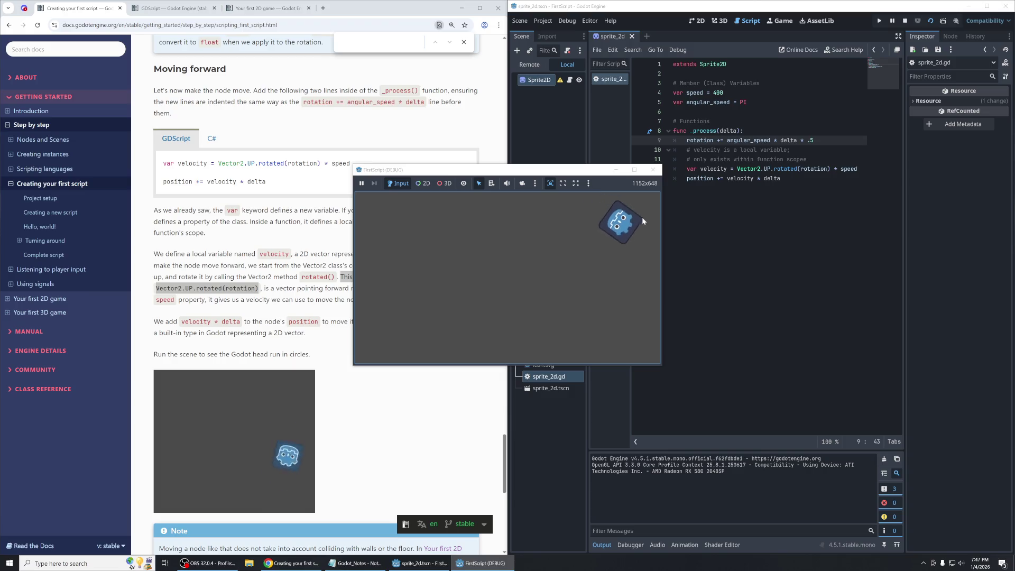
click(653, 170)
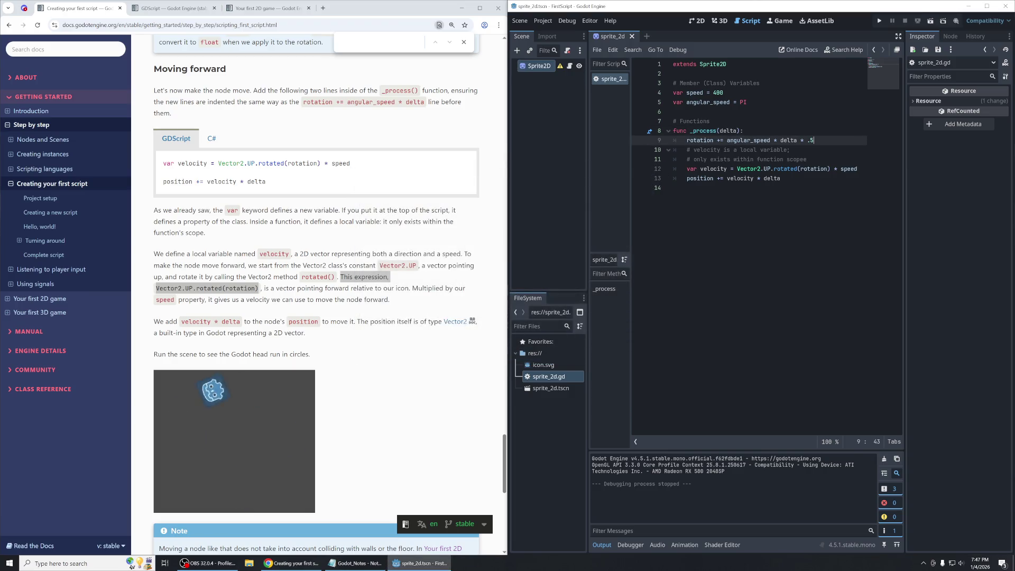
Restore line 9 to rotation += angular_speed * delta and rerun the scene.
key(BackSpace)
key(BackSpace)
click(932, 21)
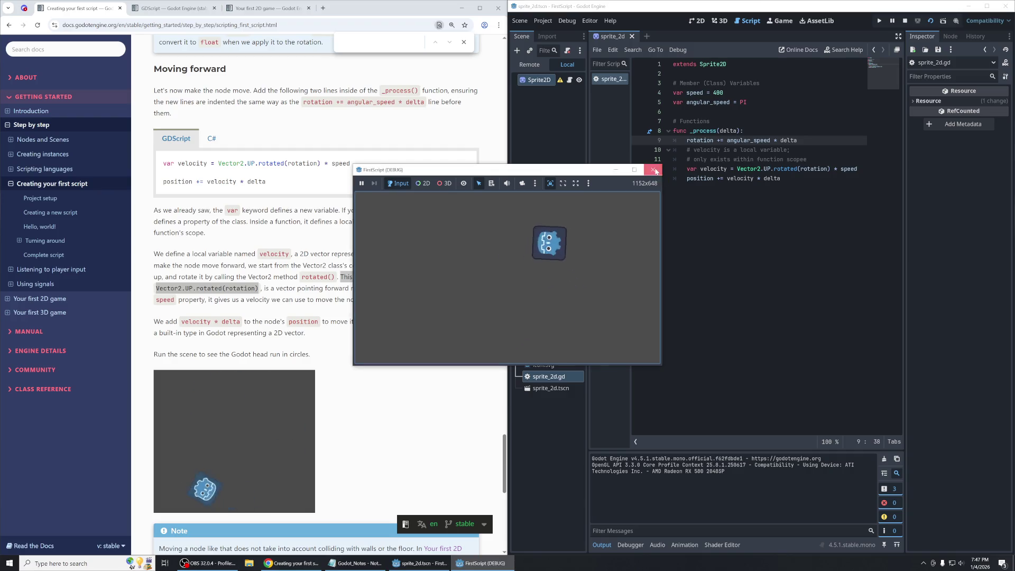
click(655, 170)
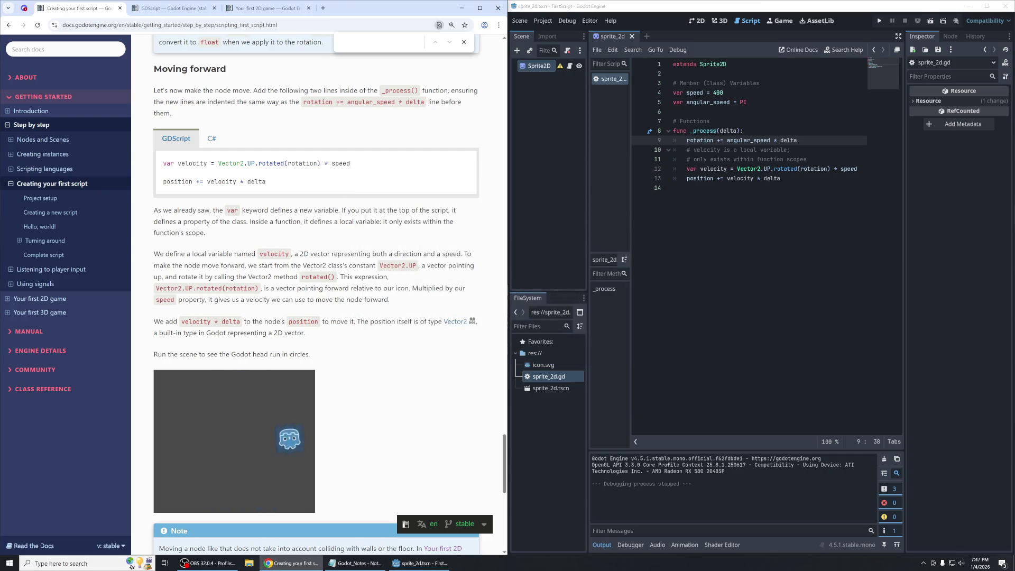
Change speed from 400 to 100 and run the scene to watch the slower movement.
mouse_move(389, 300)
mouse_down()
mouse_move(411, 288)
mouse_move(360, 300)
mouse_move(412, 288)
mouse_up()
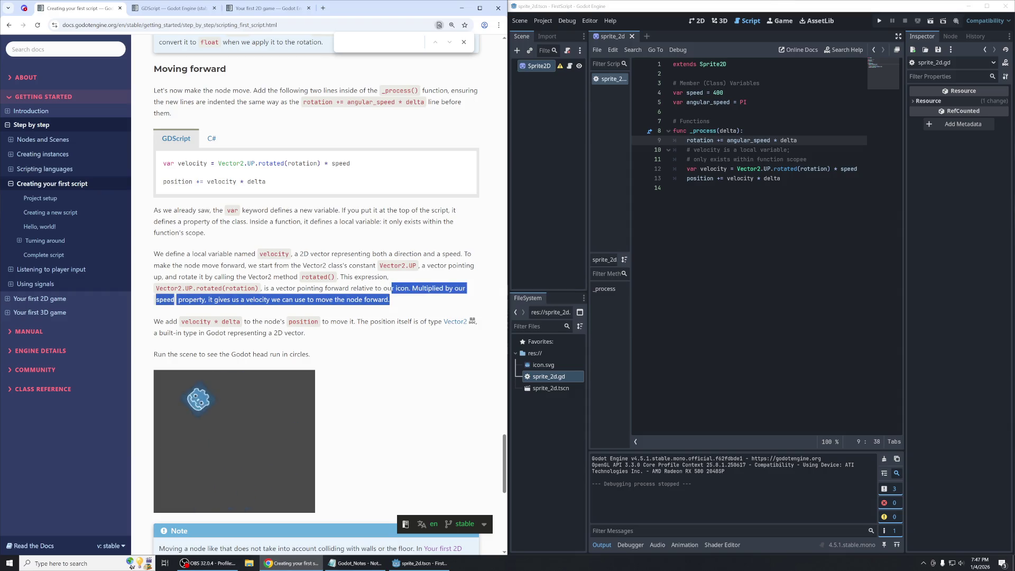
click(736, 102)
click(723, 92)
key(BackSpace)
key(BackSpace)
text(100)
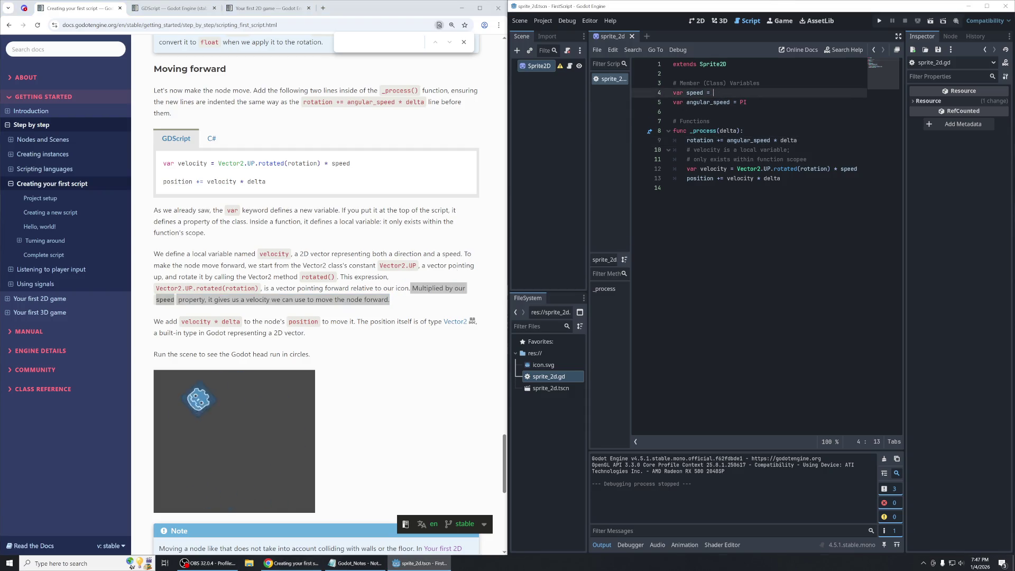
click(881, 22)
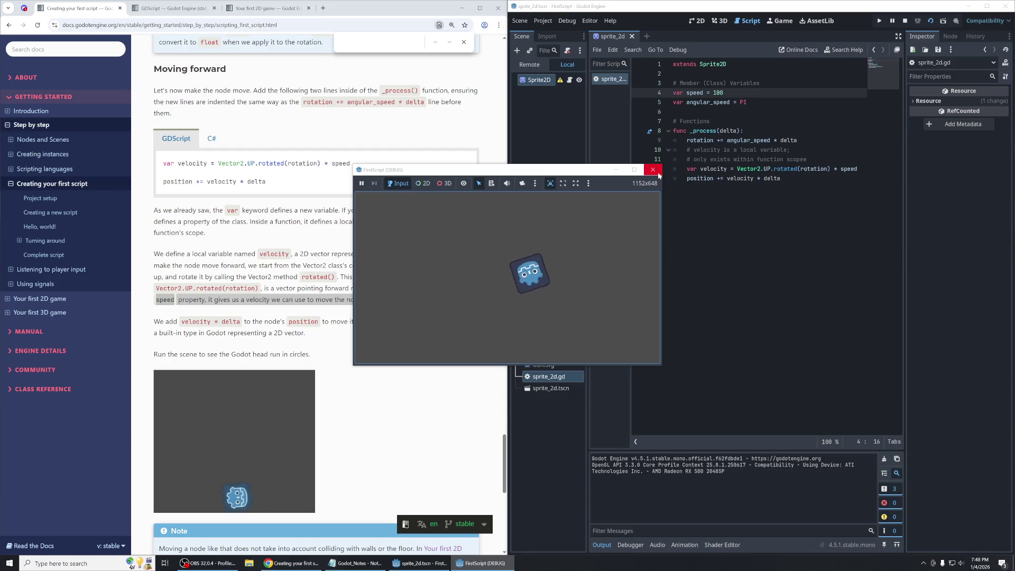
click(659, 174)
Set speed back to 400 and read the docs paragraph on adding velocity * delta.
key(BackSpace)
key(BackSpace)
key(BackSpace)
text(400)
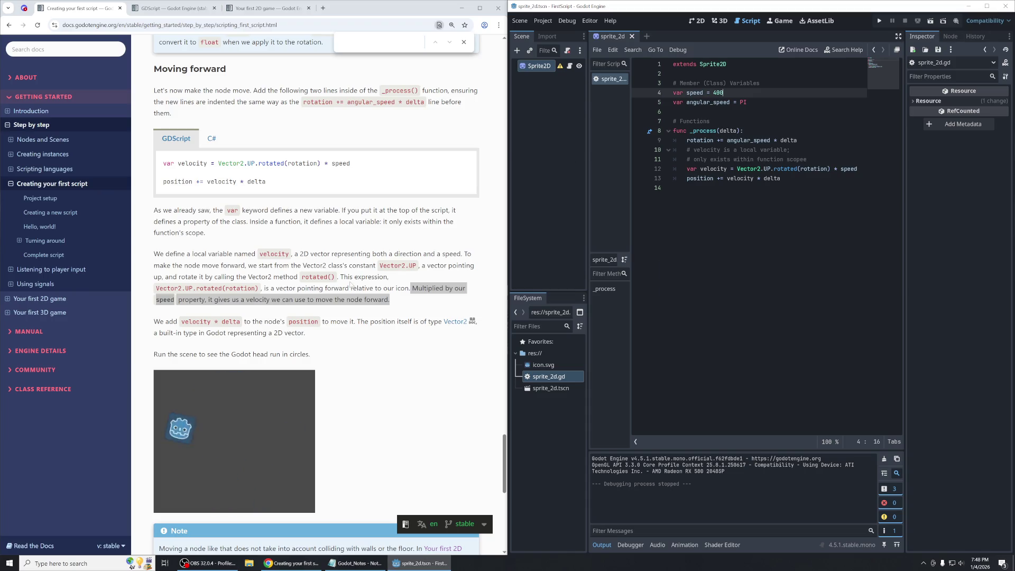
scroll(351, 286, down, 1)
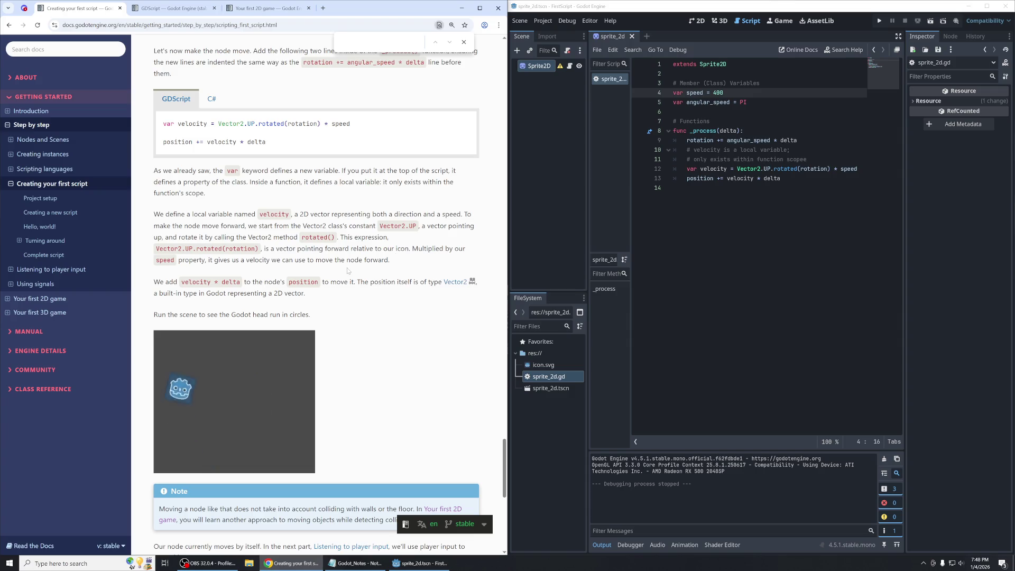
mouse_move(154, 282)
mouse_down()
mouse_move(320, 282)
mouse_move(309, 291)
mouse_up()
click(309, 291)
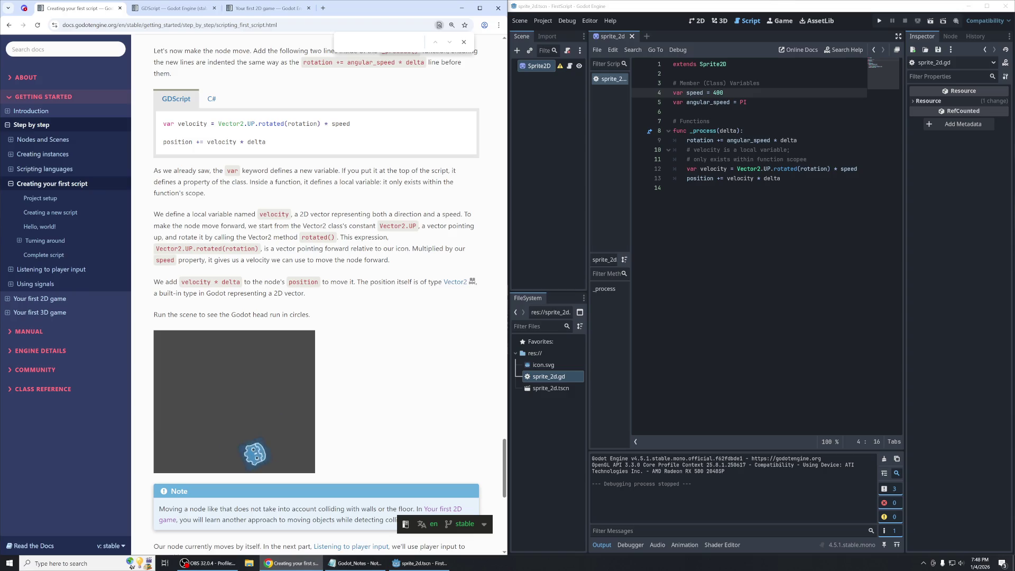
scroll(444, 222, down, 1)
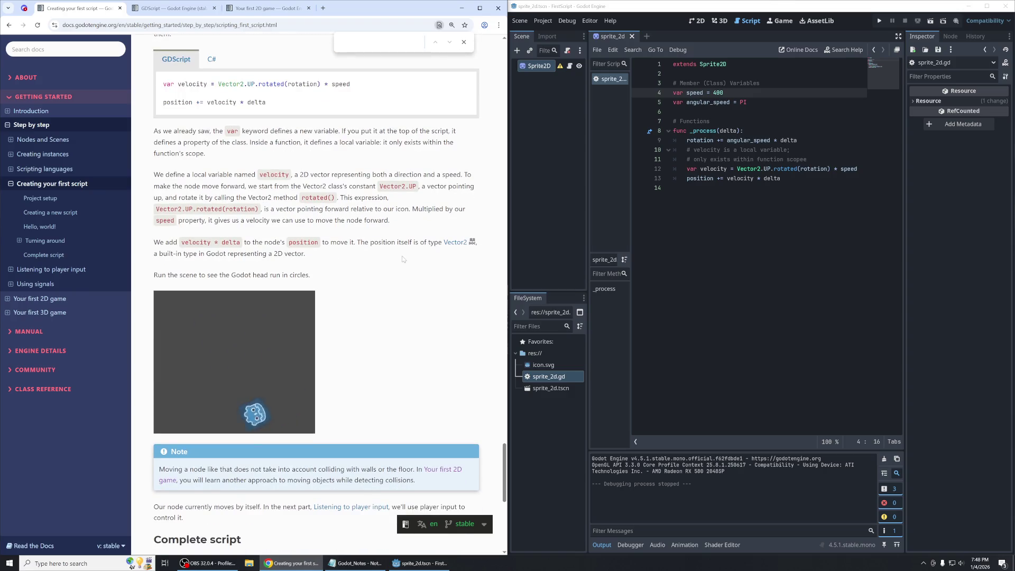